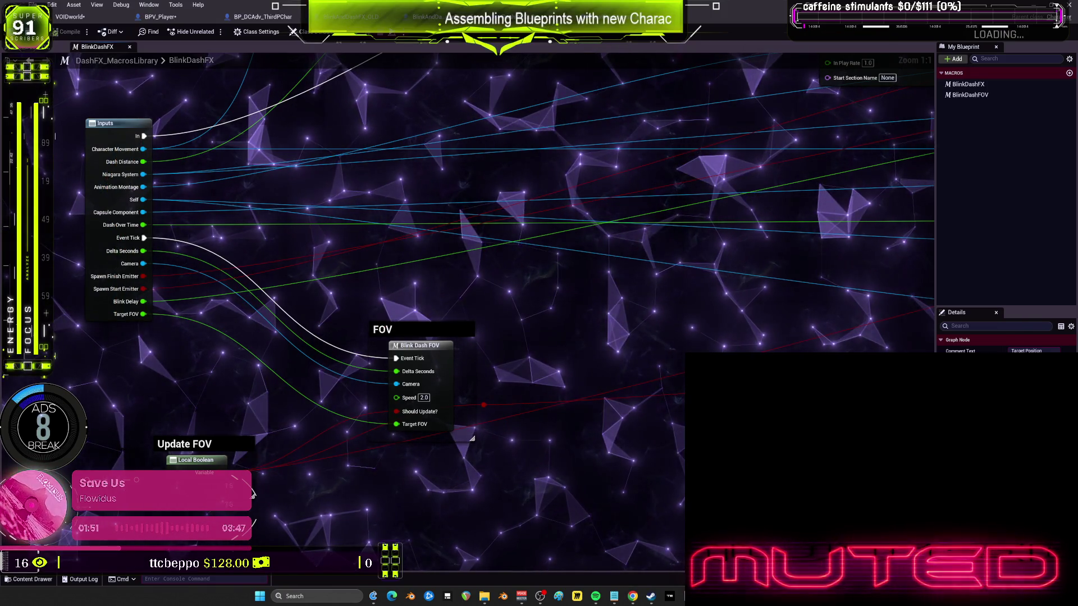
# Scroll through the Epic Games Launcher's library of projects.
pyautogui.scroll(-3, 532, 415)
pyautogui.scroll(-10, 532, 414)
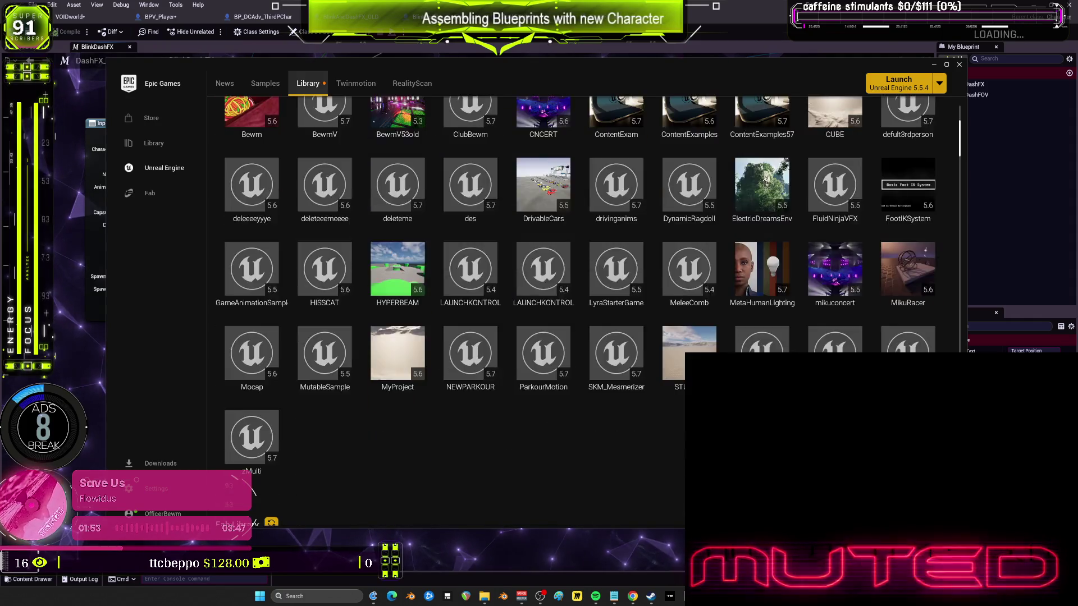
# Maximize the launcher, browse the Fab Library and search it for 'dash'.
pyautogui.press('super+Up')
pyautogui.scroll(-15, 611, 299)
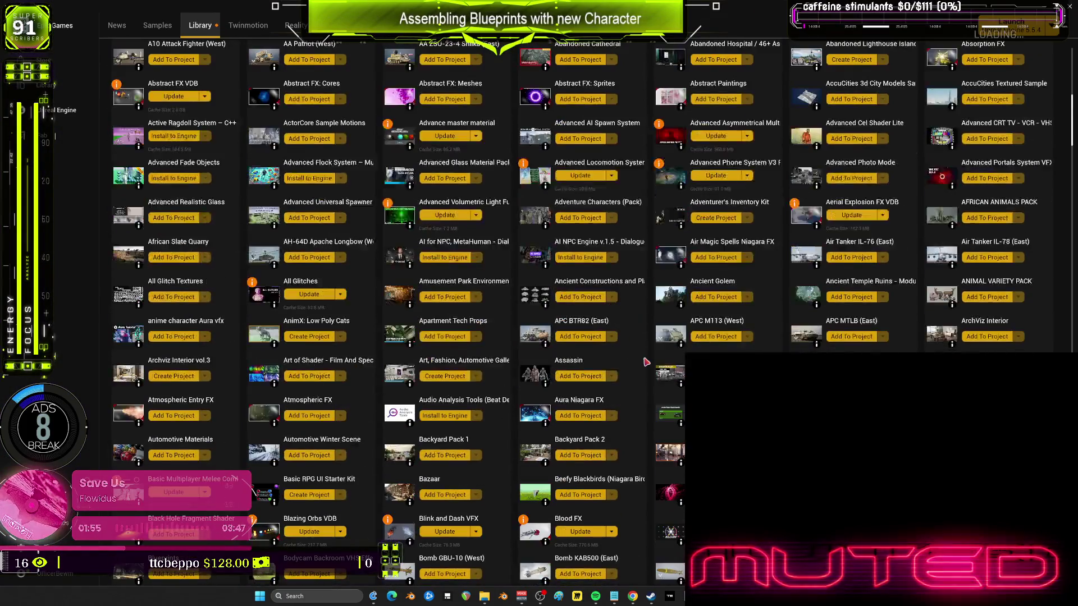
pyautogui.scroll(-2, 646, 325)
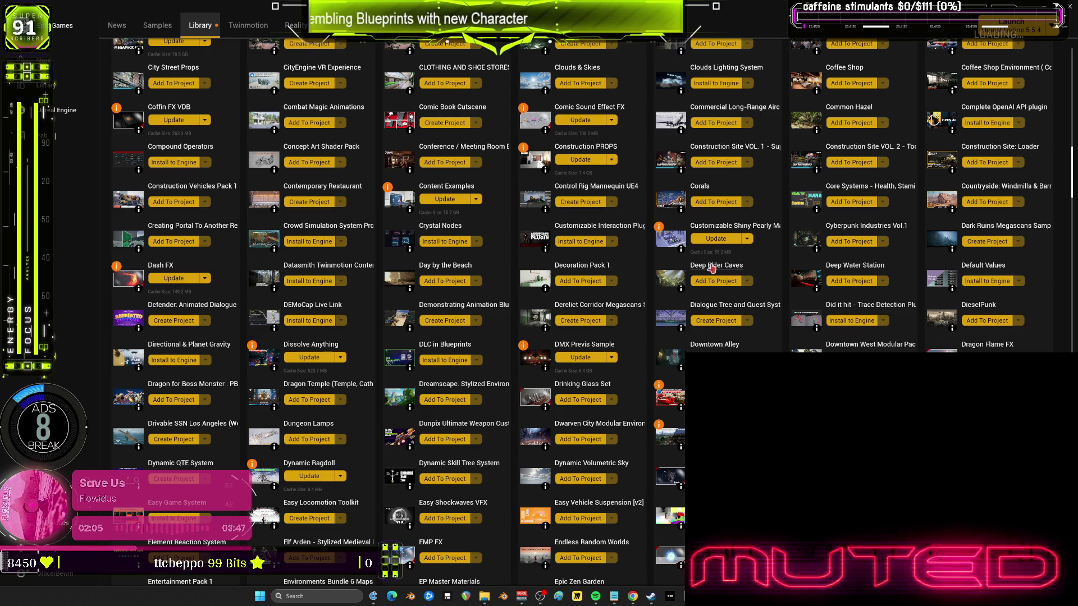
pyautogui.scroll(10, 713, 266)
pyautogui.scroll(12, 721, 218)
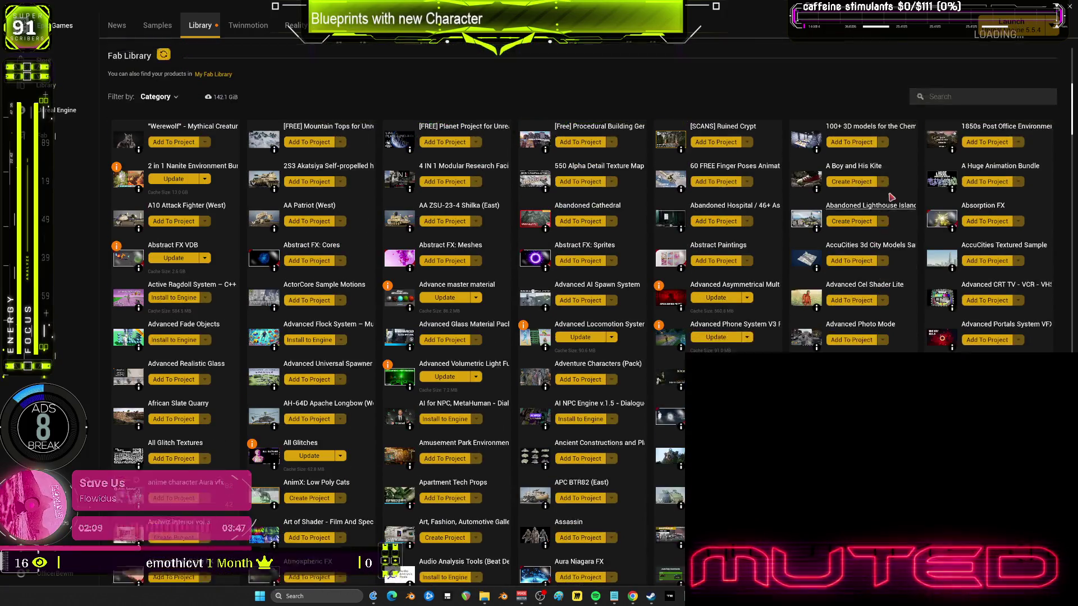
pyautogui.scroll(2, 892, 197)
pyautogui.click(949, 178)
pyautogui.write('dash')
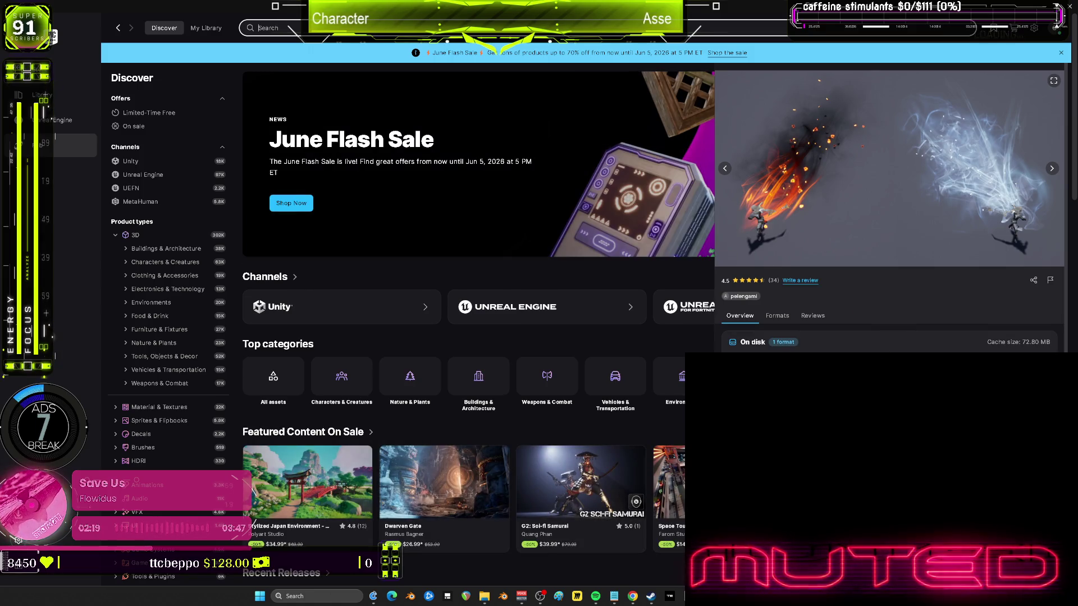
# Read the Blink and Dash VFX changelog, selecting its December 9, 2025 note.
pyautogui.scroll(-5, 893, 207)
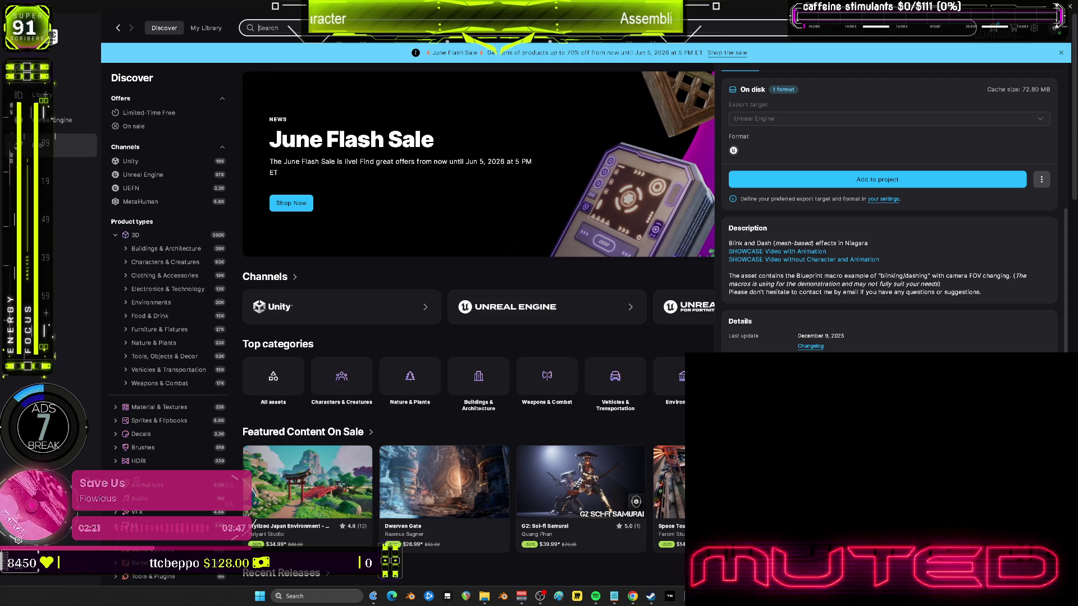
pyautogui.click(812, 346)
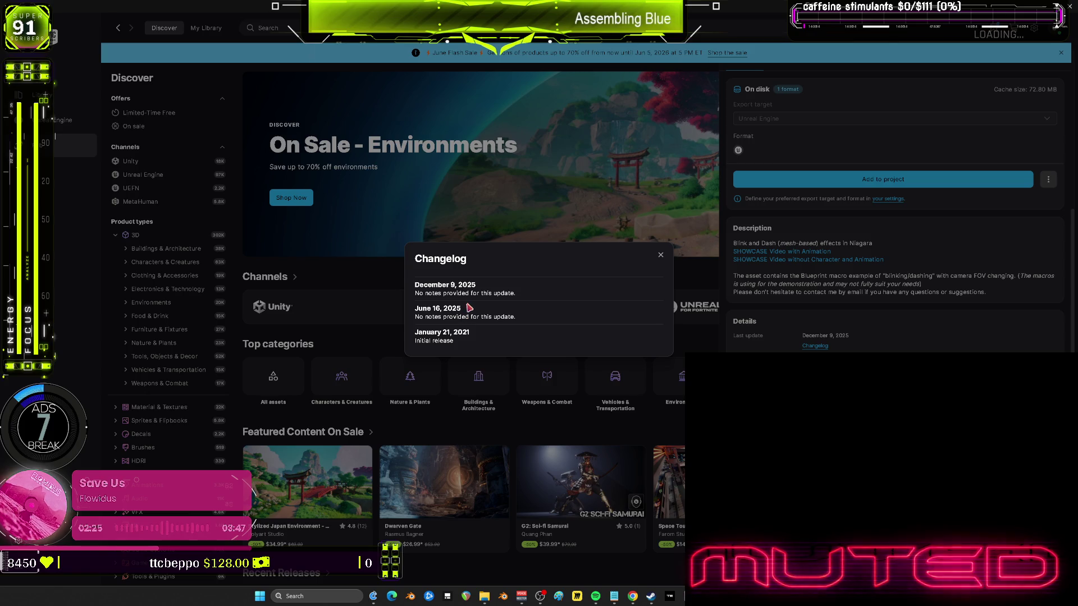
pyautogui.moveTo(514, 293); pyautogui.dragTo(413, 294)
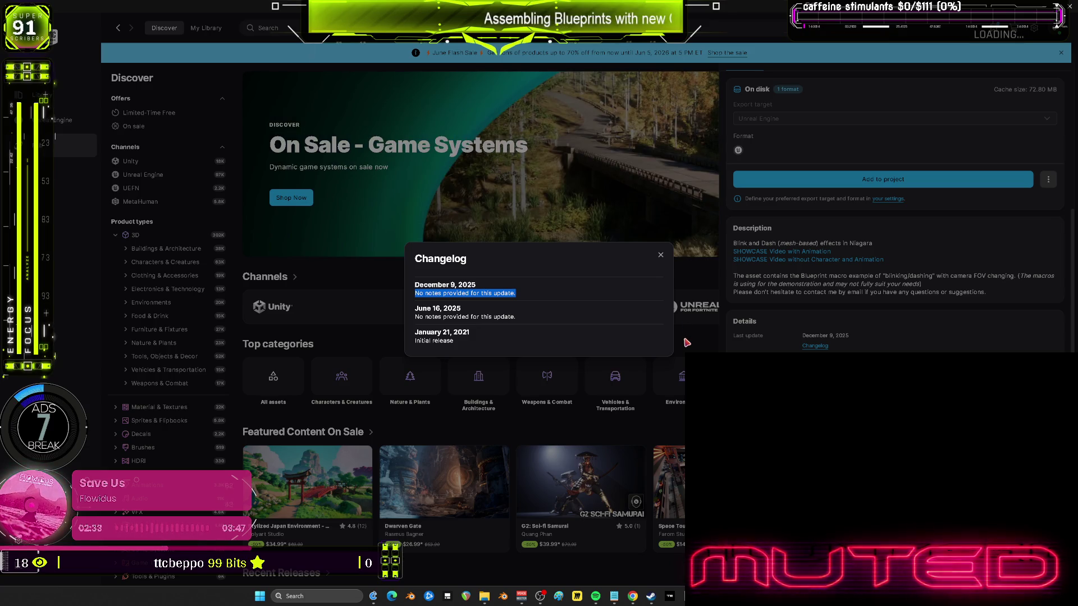
pyautogui.click(657, 257)
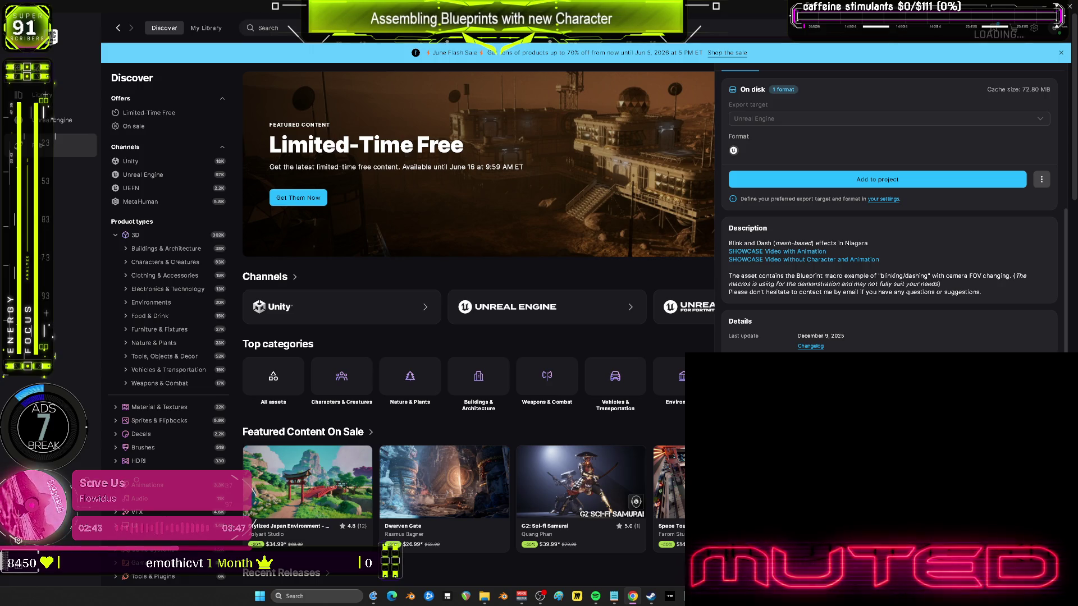
# Review the changelog once more, then go back to the Unreal Editor.
pyautogui.scroll(-1, 943, 305)
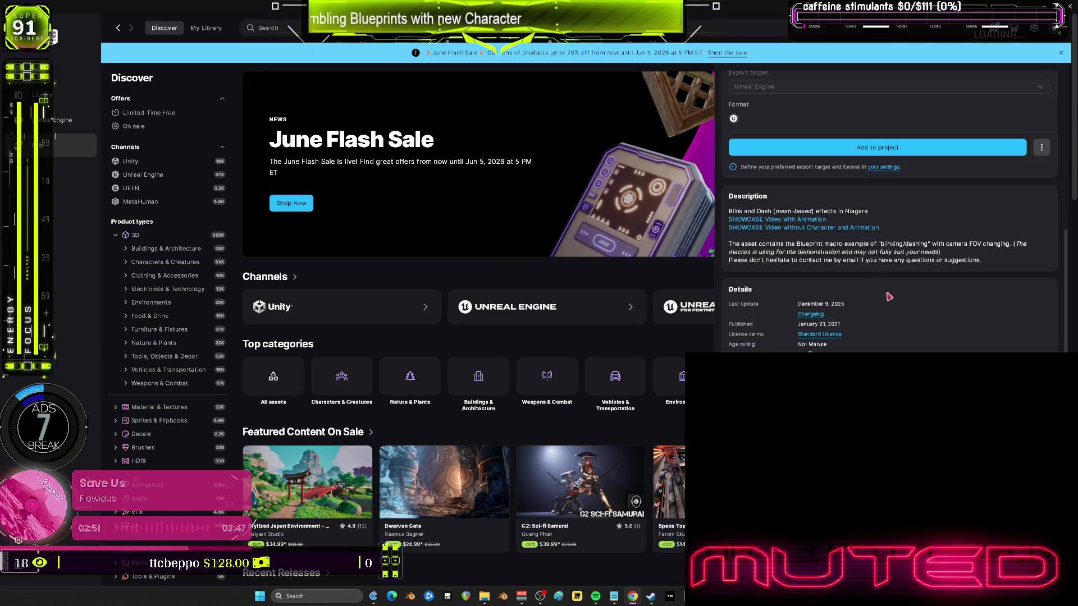
pyautogui.click(803, 315)
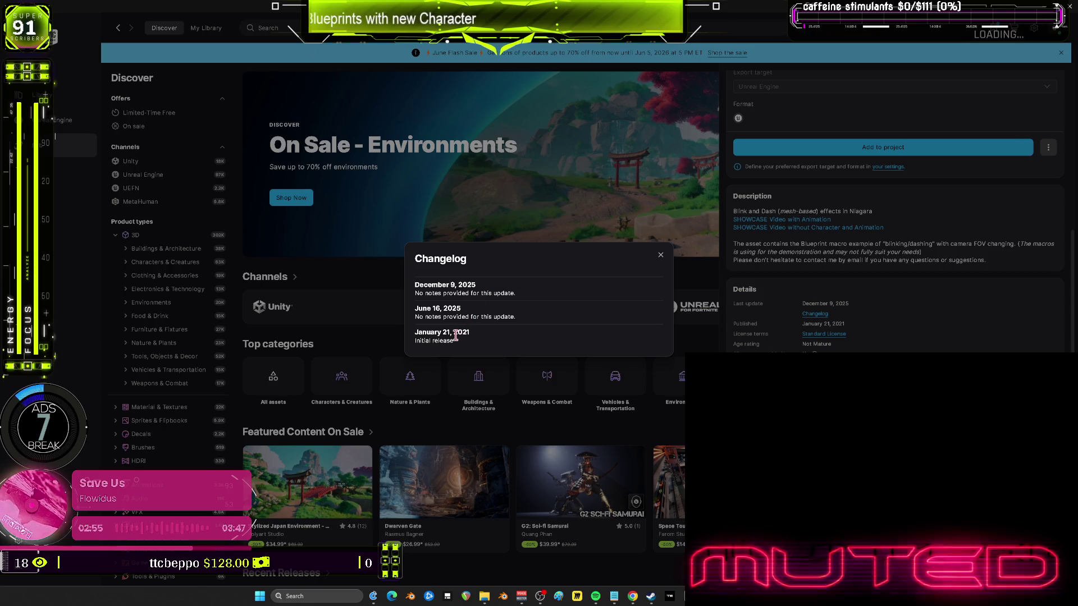
pyautogui.click(653, 256)
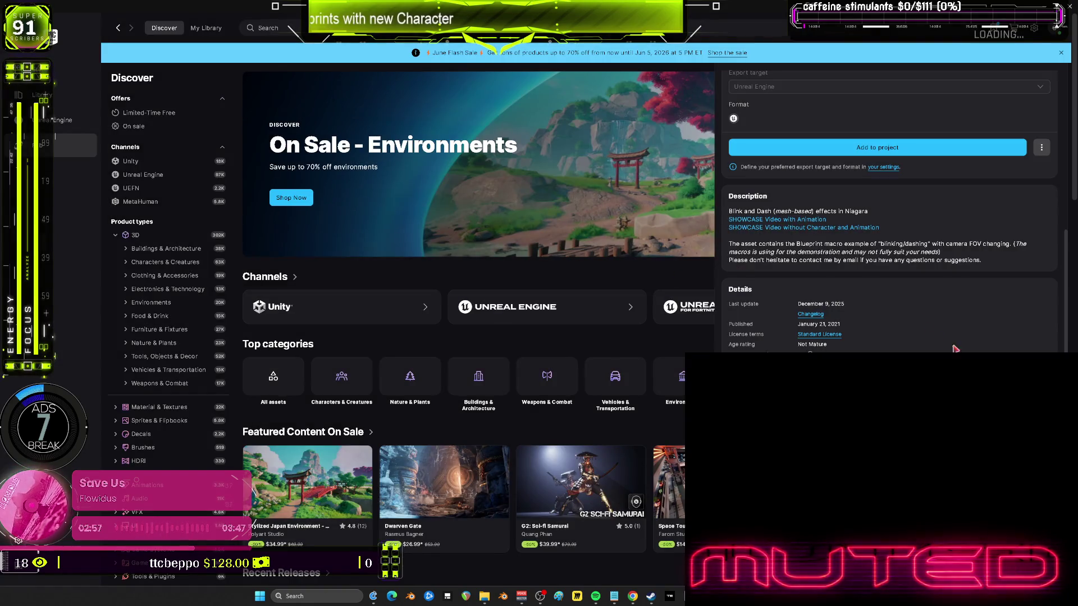
pyautogui.scroll(5, 935, 339)
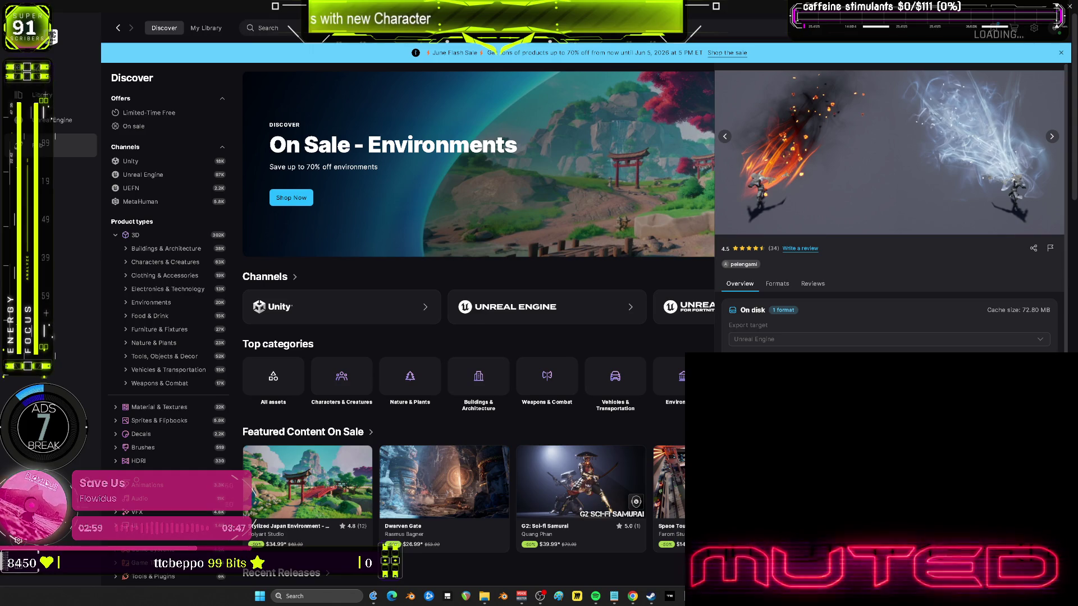
pyautogui.scroll(-5, 890, 211)
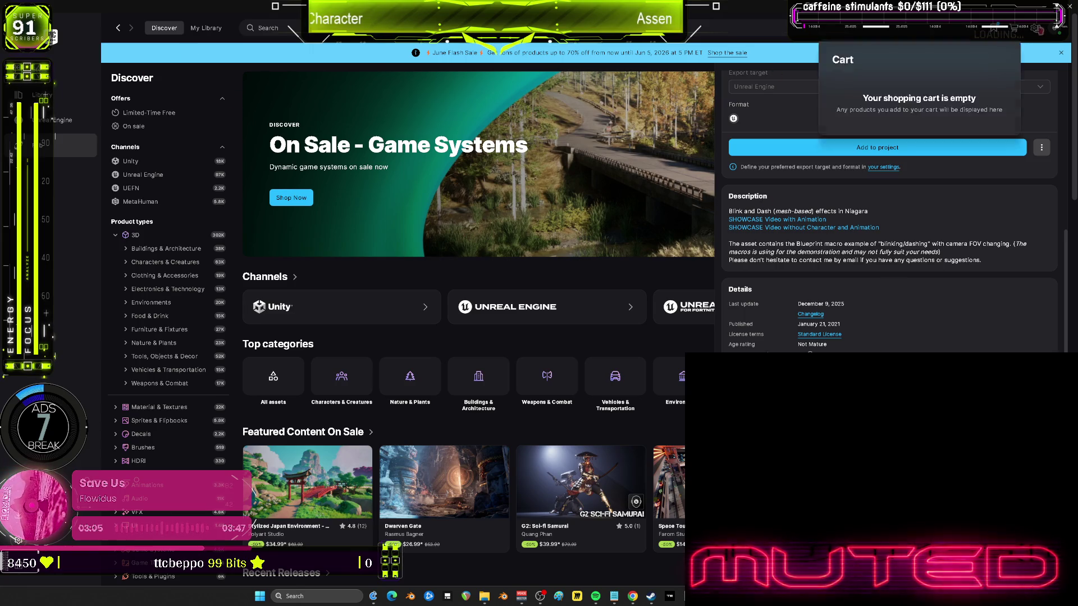
pyautogui.click(1070, 7)
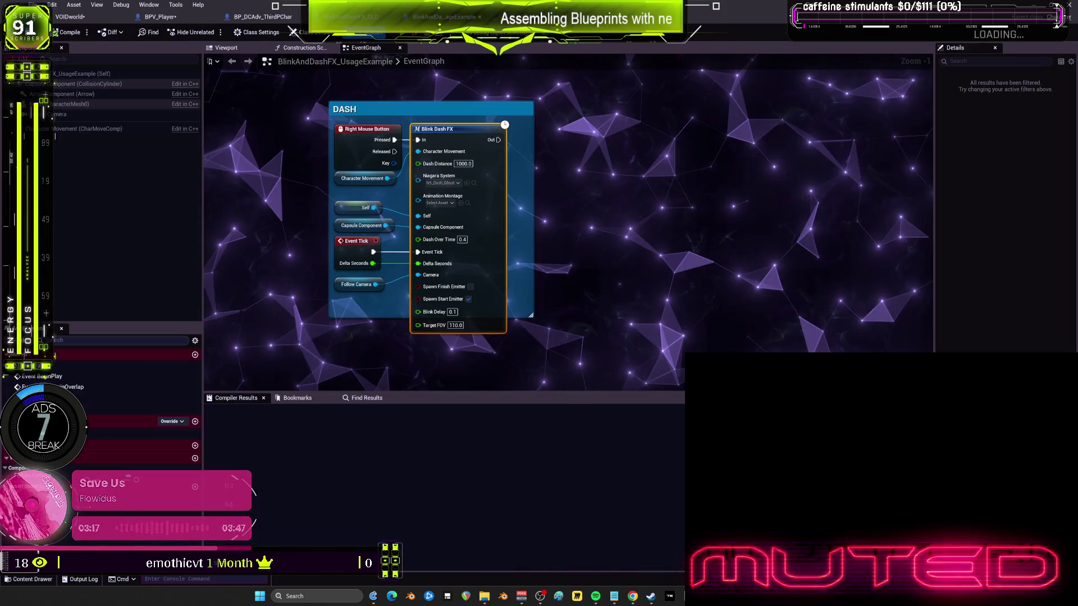
# Leave the player Blueprint graph for the level editor's BlinkAndDashVFX content folder.
pyautogui.click(263, 17)
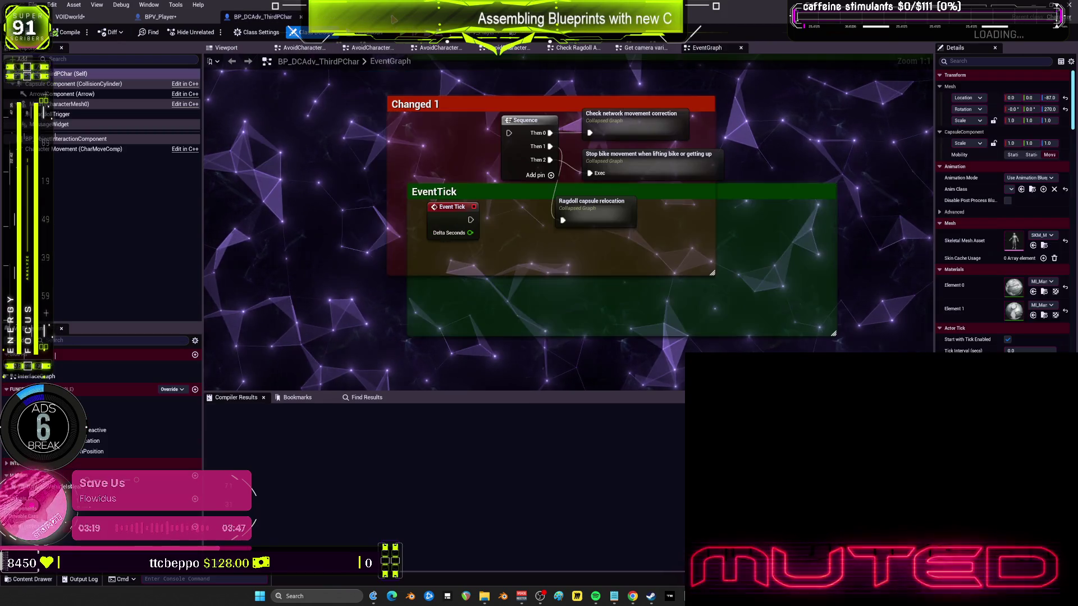
pyautogui.click(70, 17)
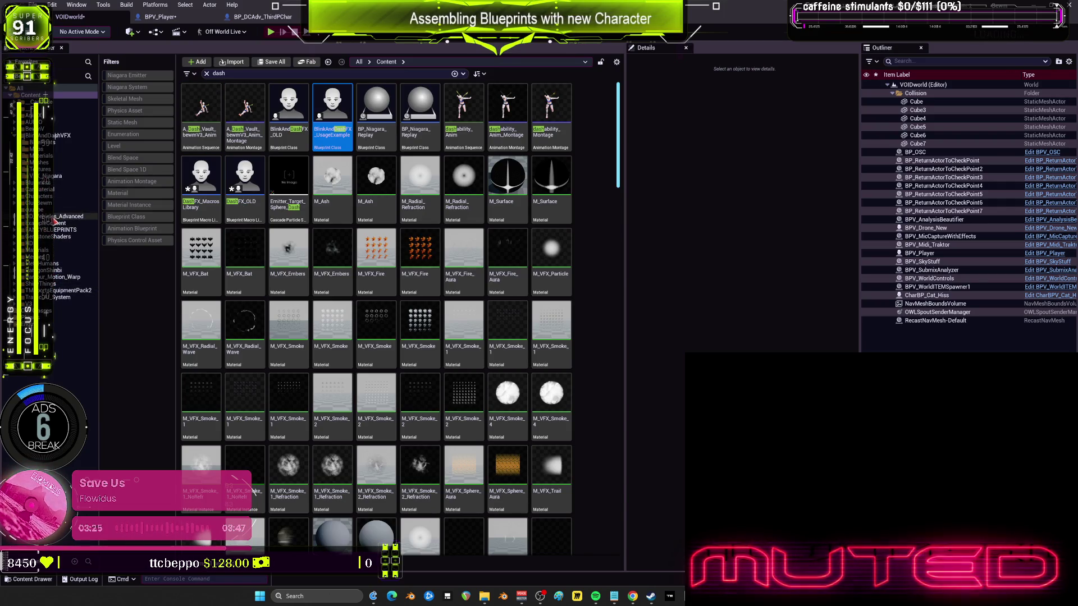
pyautogui.click(56, 135)
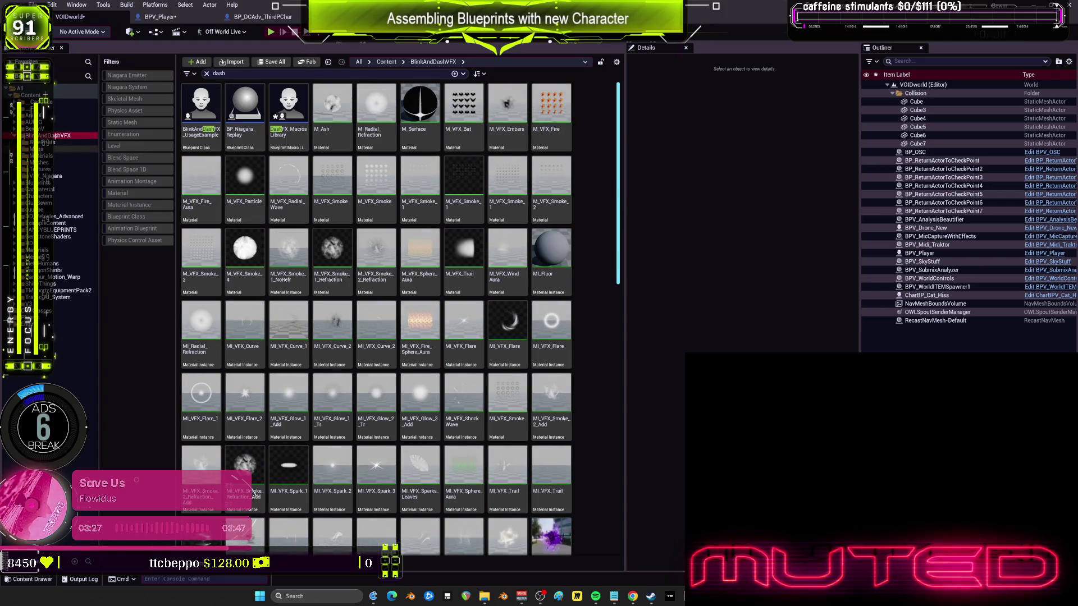
# Pick NS_Blink_DarkMagic in VFX_Niagara, then expand the Blueprints, UniqueBlueprints and CustomClass folders.
pyautogui.click(50, 175)
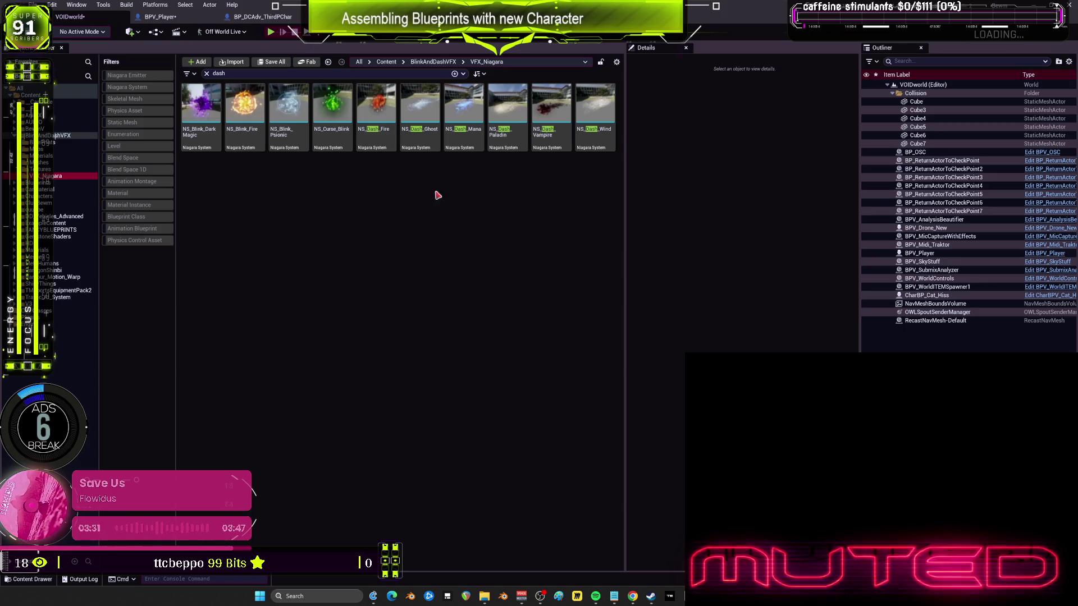
pyautogui.click(195, 149)
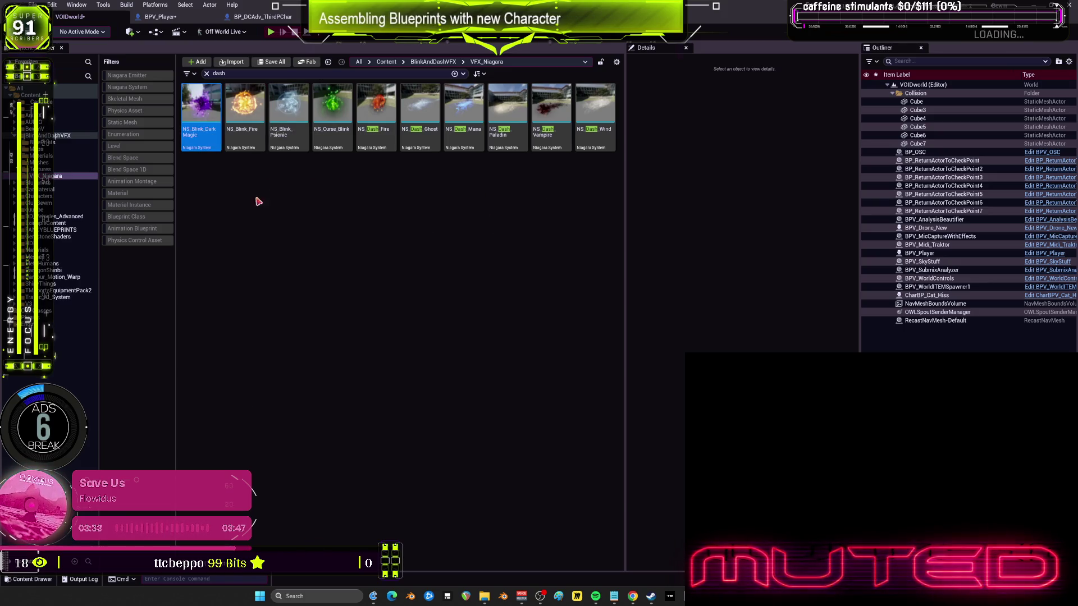
pyautogui.doubleClick(73, 129)
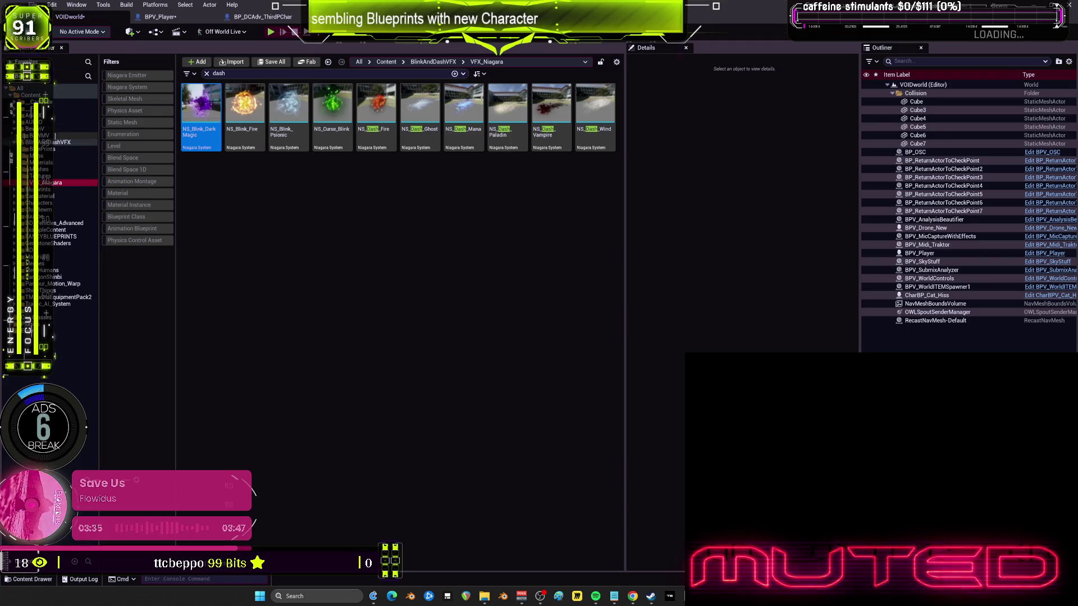
pyautogui.doubleClick(73, 129)
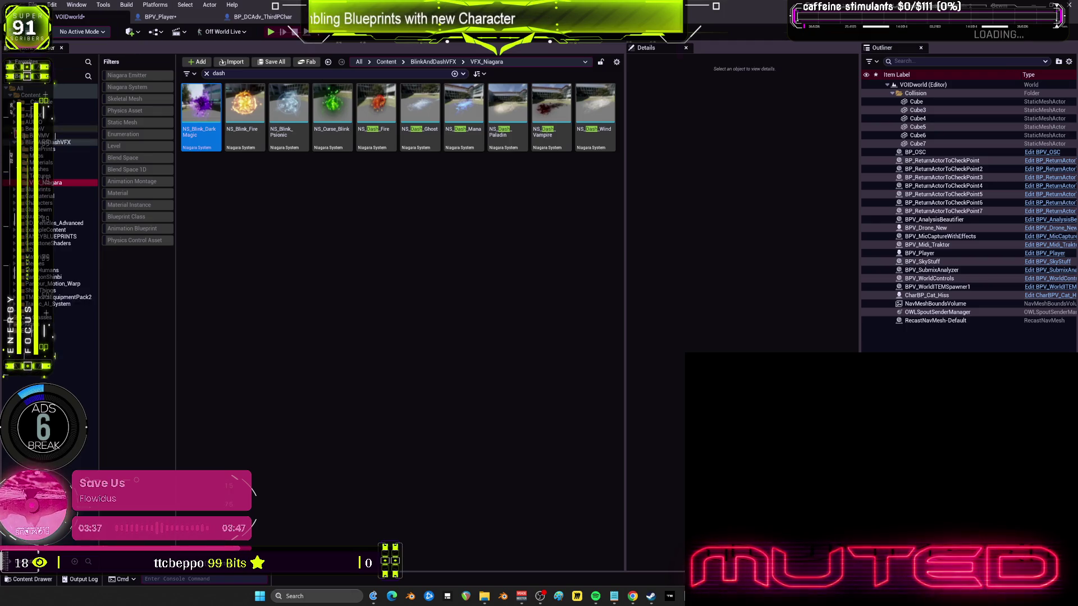
pyautogui.doubleClick(73, 189)
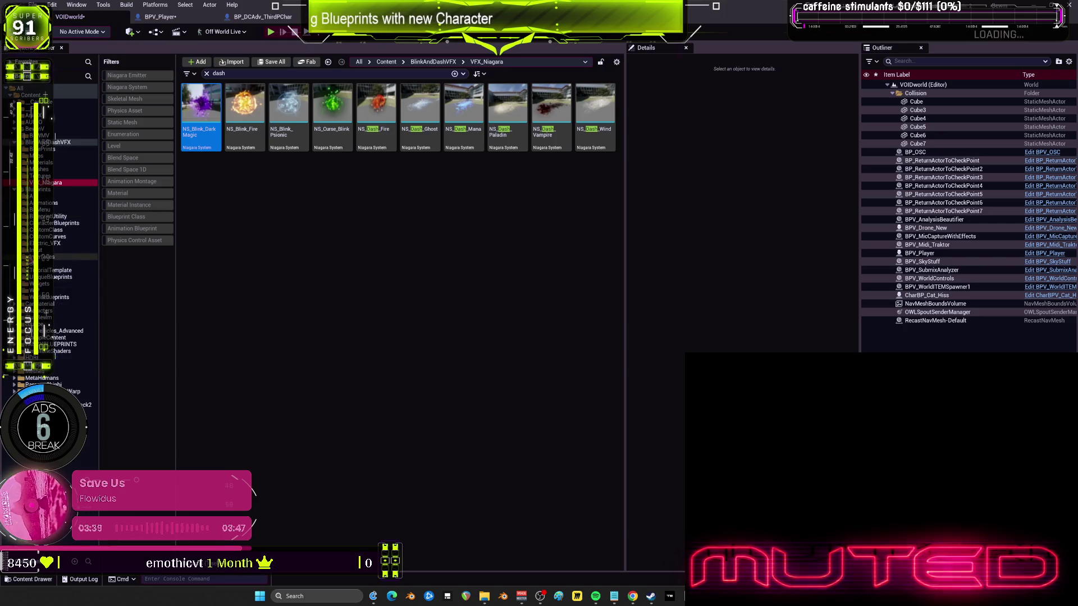
pyautogui.doubleClick(61, 277)
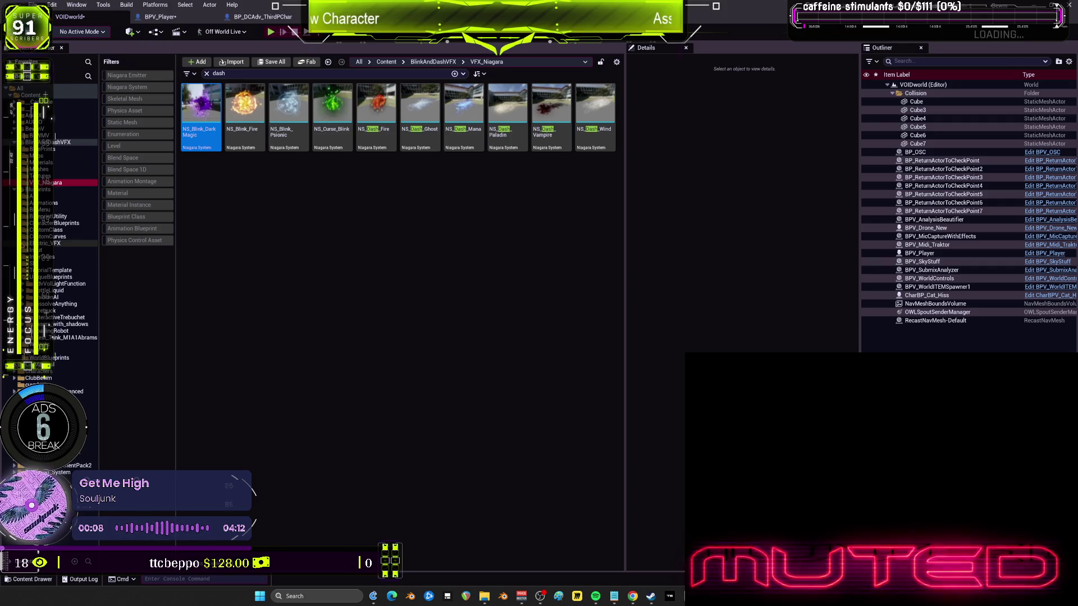
pyautogui.doubleClick(53, 230)
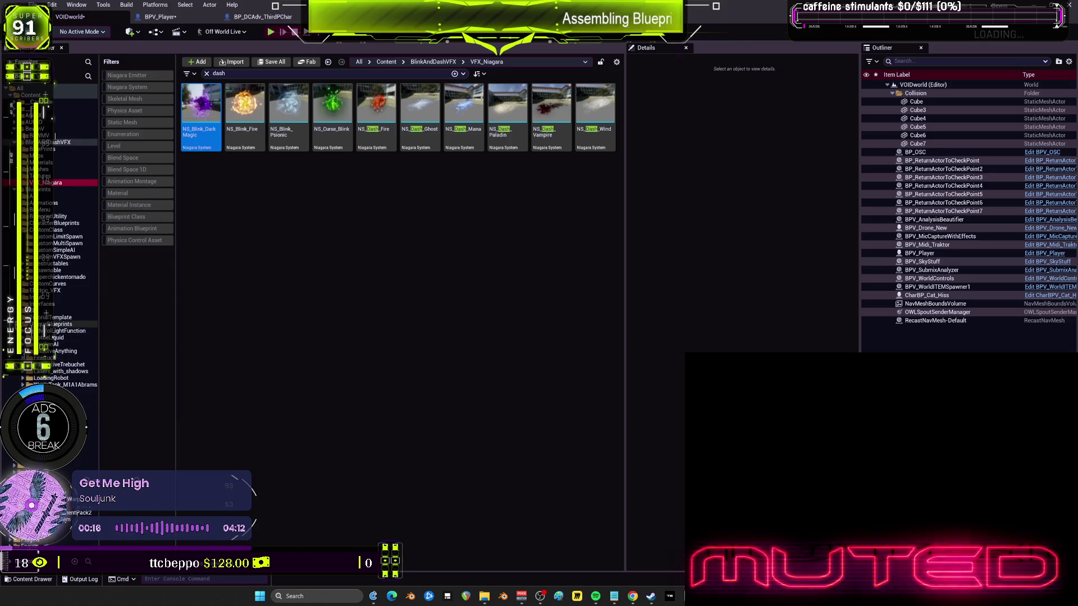
# Open BlueprintUtility's BlinkAndDashVFX VFX_Niagara folder and start renaming NS_Blink_DarkMagic.
pyautogui.click(21, 297)
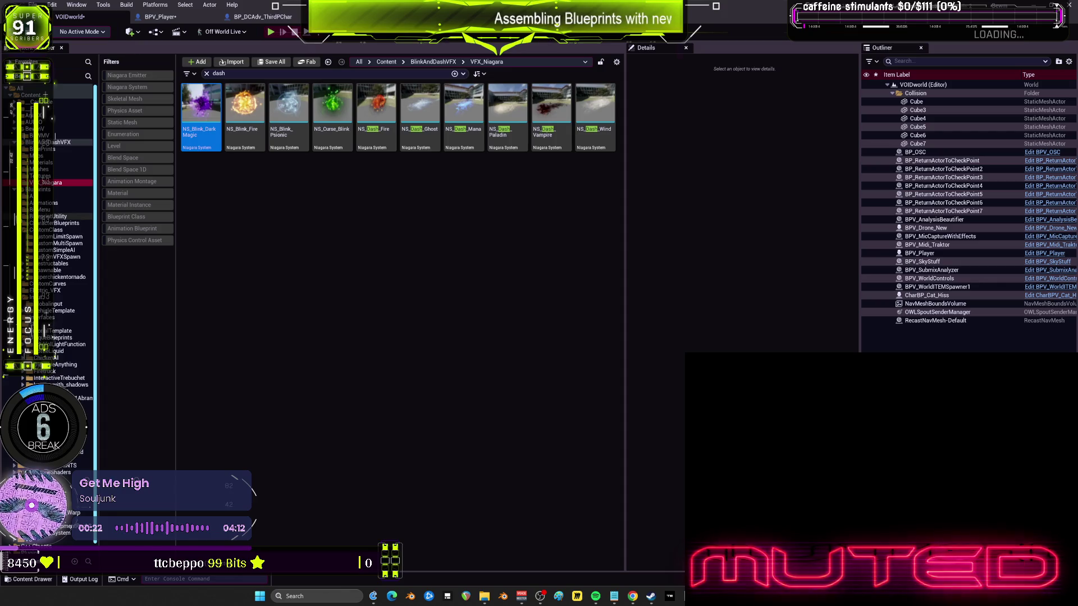
pyautogui.click(16, 217)
pyautogui.click(23, 223)
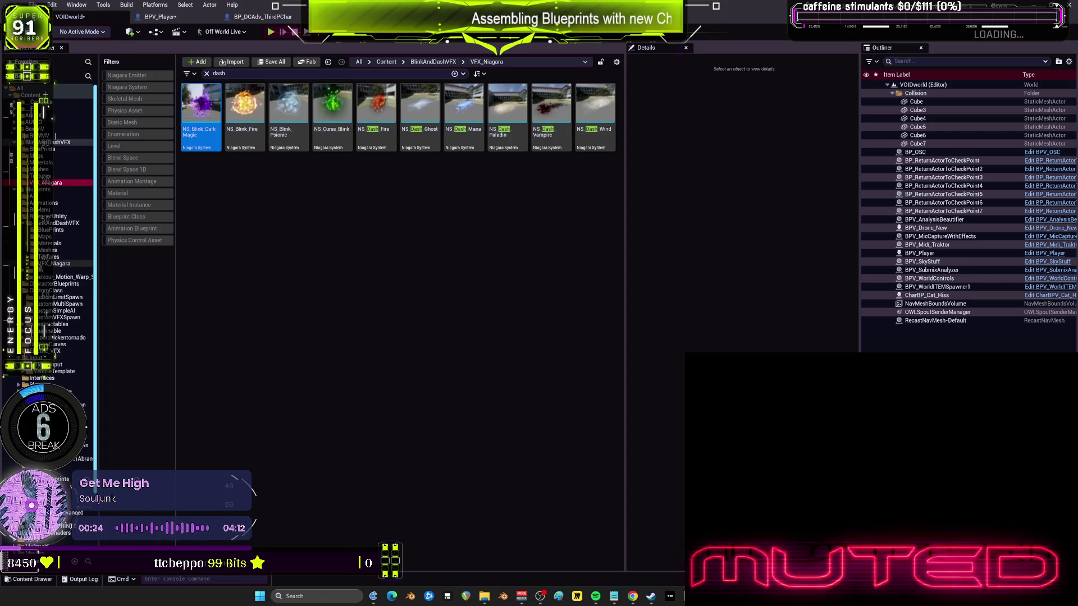
pyautogui.click(56, 263)
pyautogui.click(201, 118)
pyautogui.press('F2')
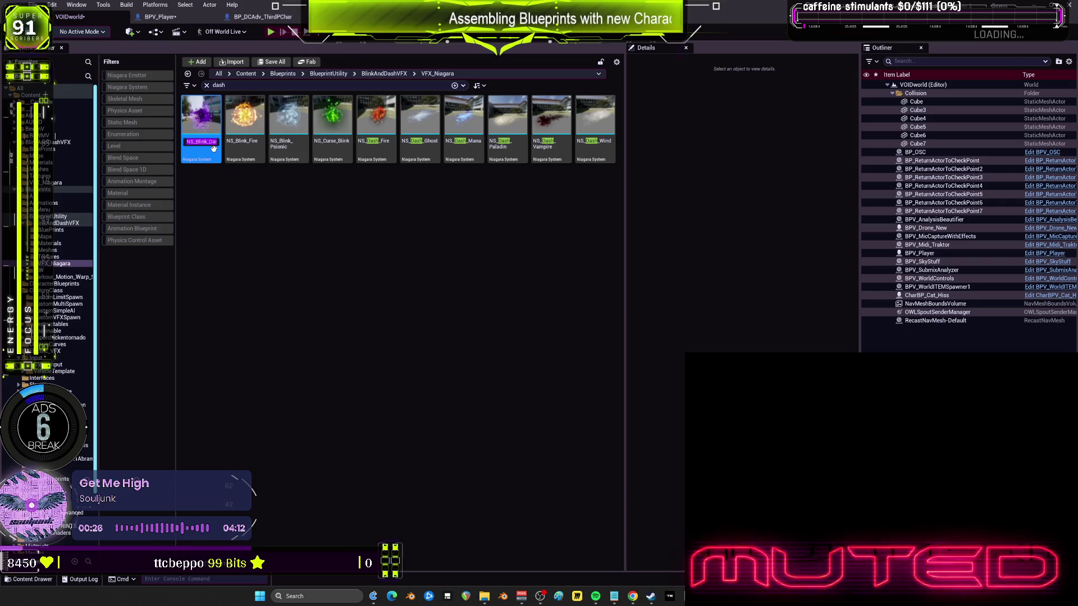
# Rename the duplicate Niagara system to NS_Blink_DarkMagica.
pyautogui.write('c')
pyautogui.press('Return')
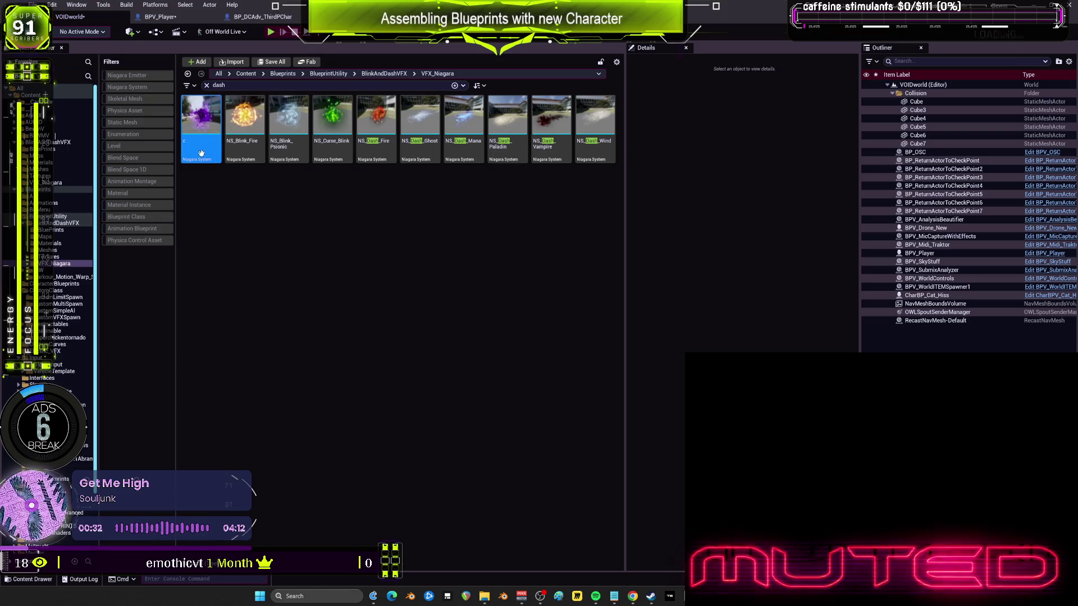
pyautogui.press('F2')
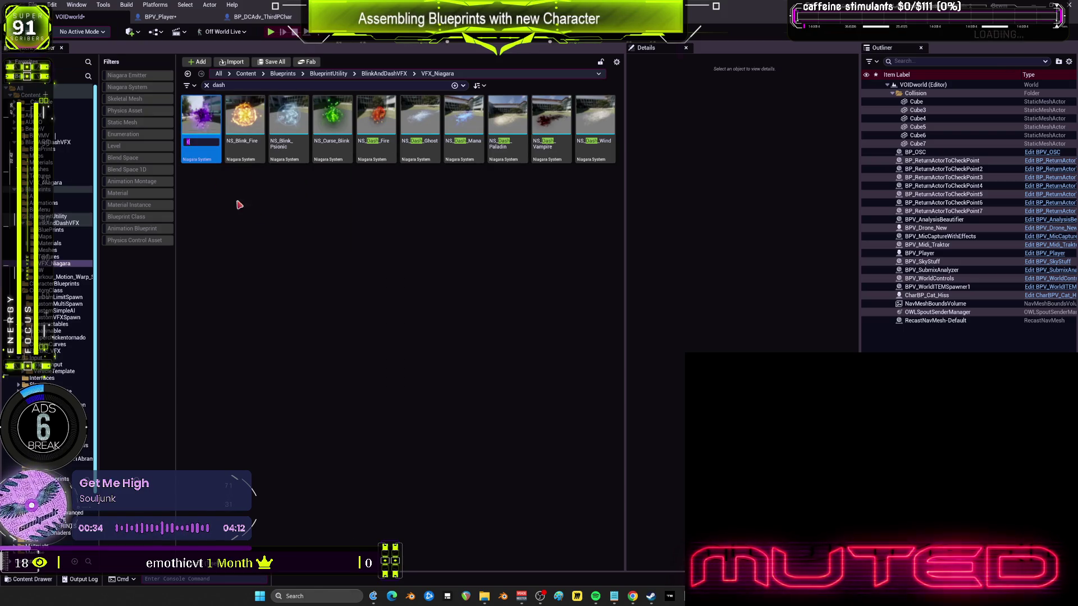
pyautogui.write('NS_Blink_DarkMagic')
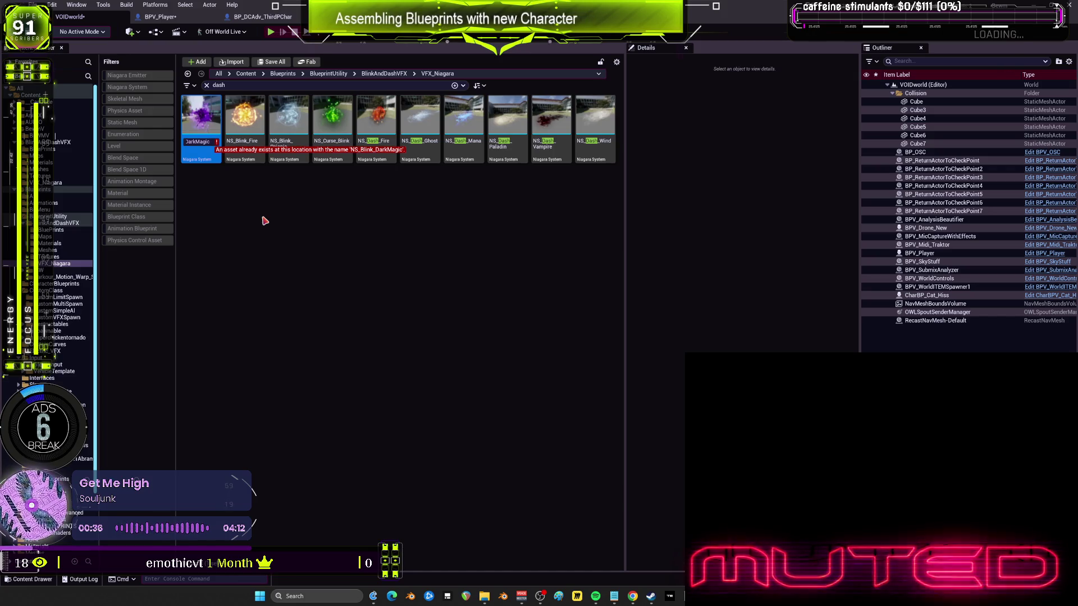
pyautogui.write('a')
pyautogui.press('Return')
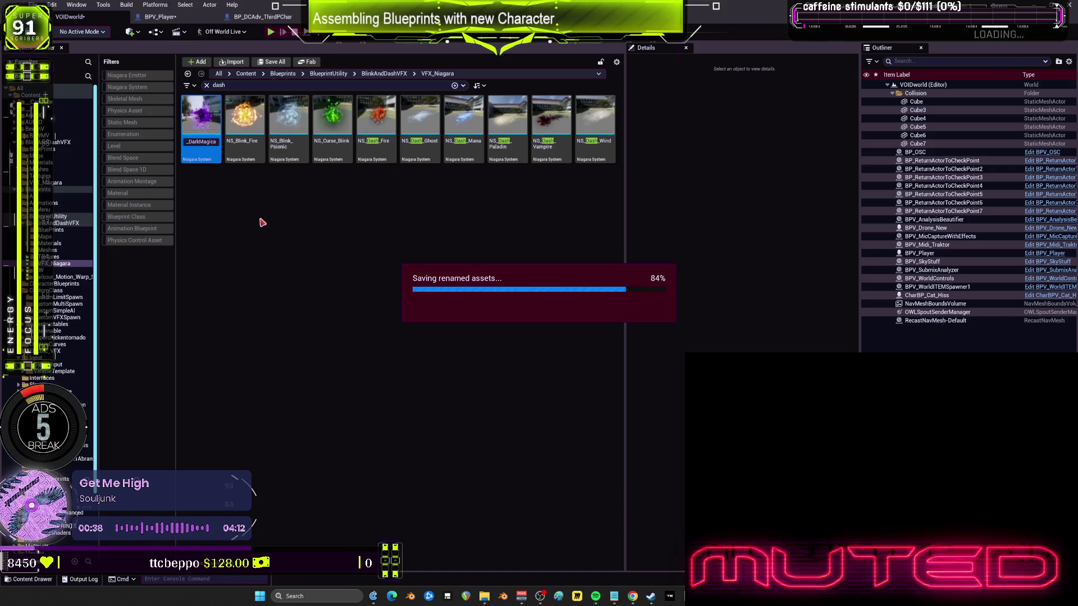
# Delete NS_Blink_DarkMagica, redirecting its references to NS_Blink_DarkMagic, and save.
pyautogui.click(210, 250)
pyautogui.rightClick(195, 155)
pyautogui.click(275, 234)
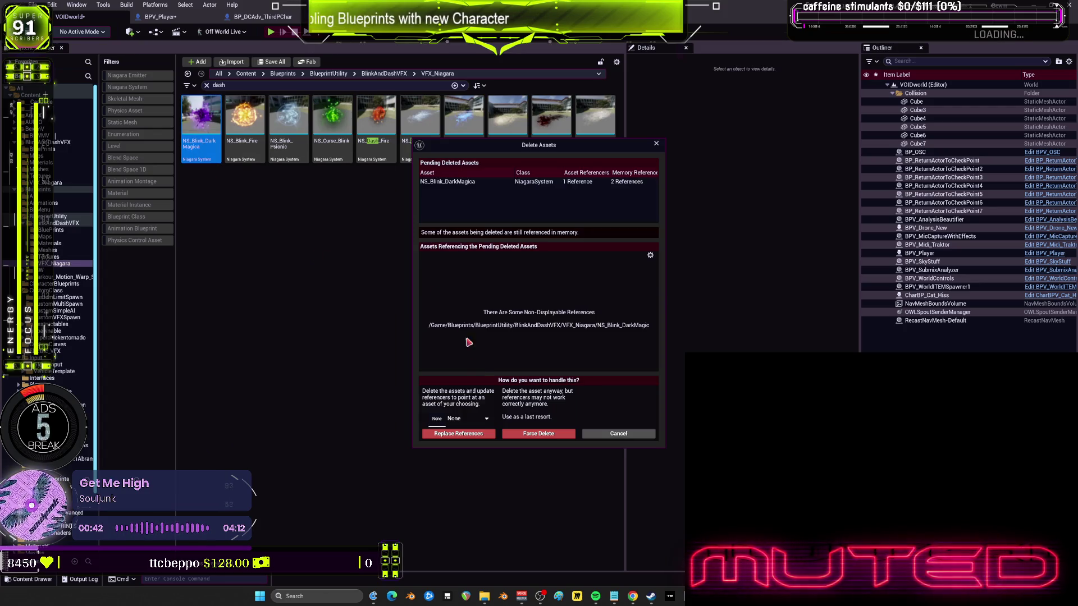
pyautogui.click(468, 418)
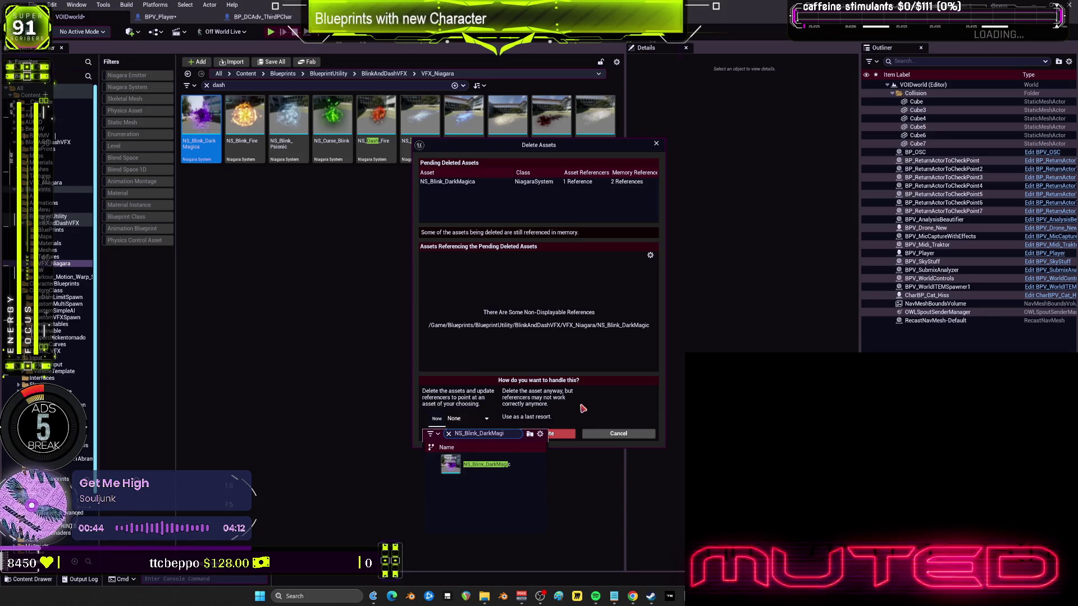
pyautogui.click(486, 464)
pyautogui.click(469, 434)
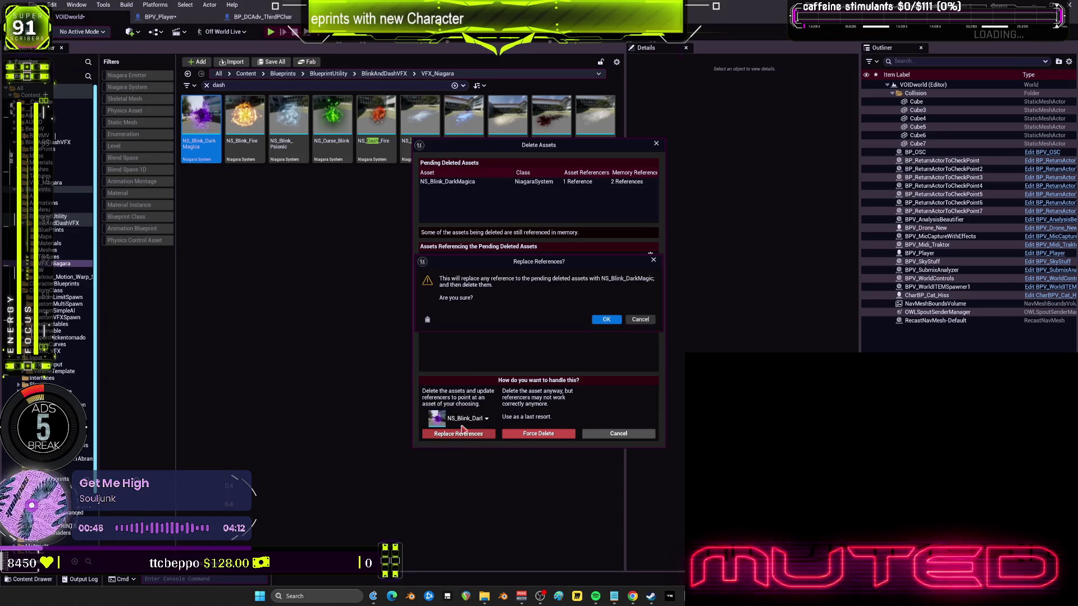
pyautogui.click(601, 324)
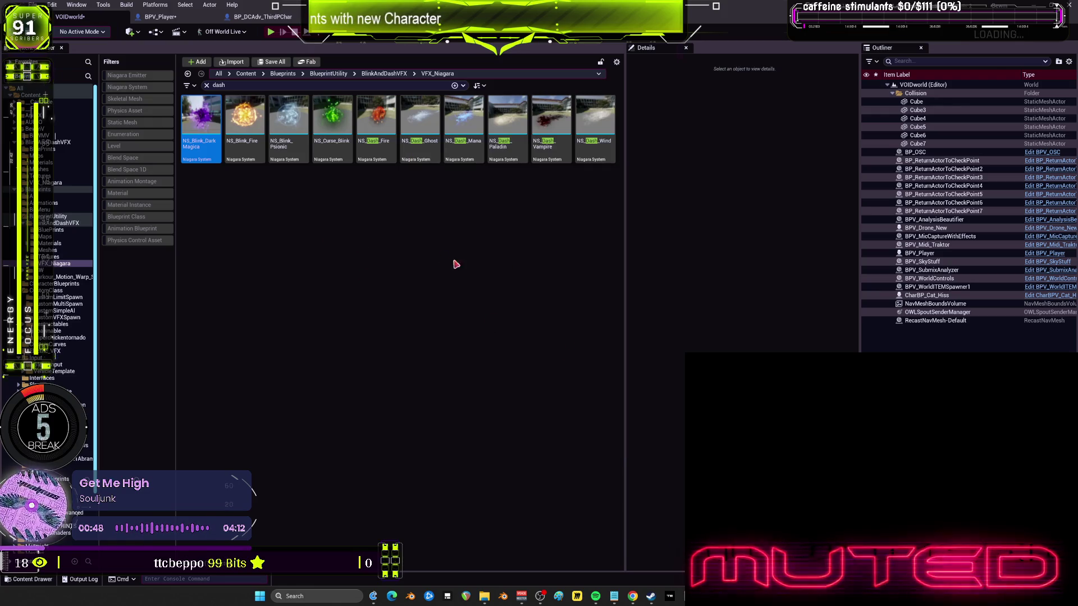
pyautogui.click(582, 392)
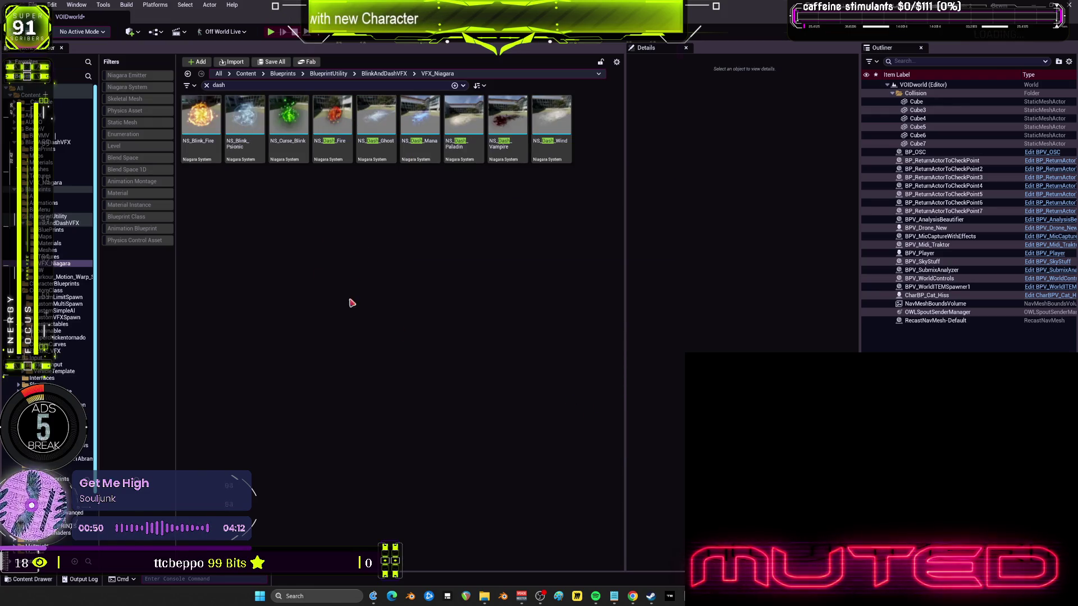
# Delete the duplicate NS_Blink_Fire, replacing its references with the other NS_Blink_Fire.
pyautogui.click(200, 126)
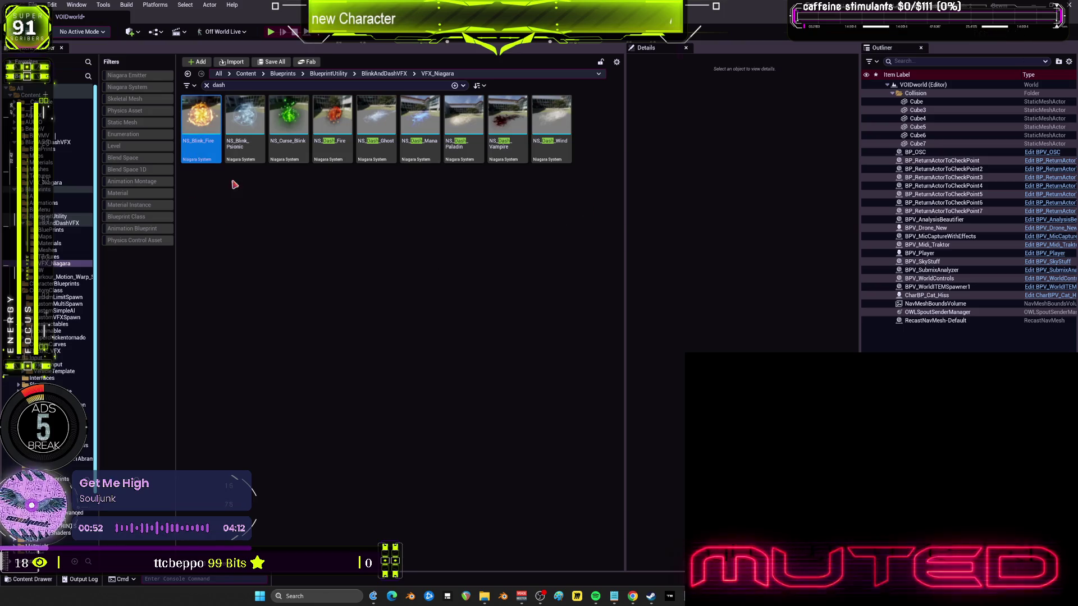
pyautogui.press('F2')
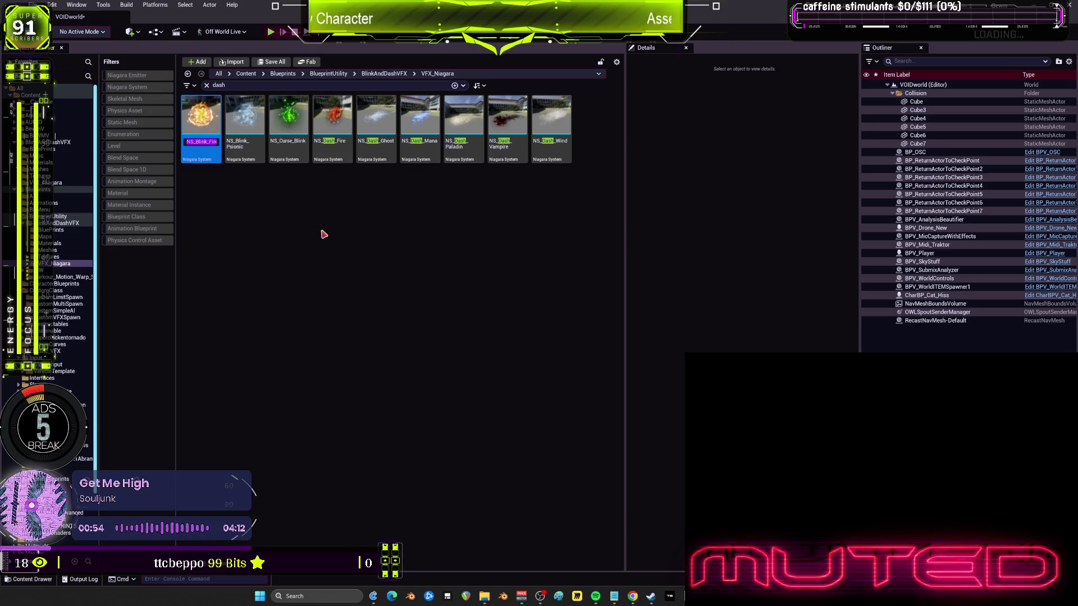
pyautogui.click(205, 149)
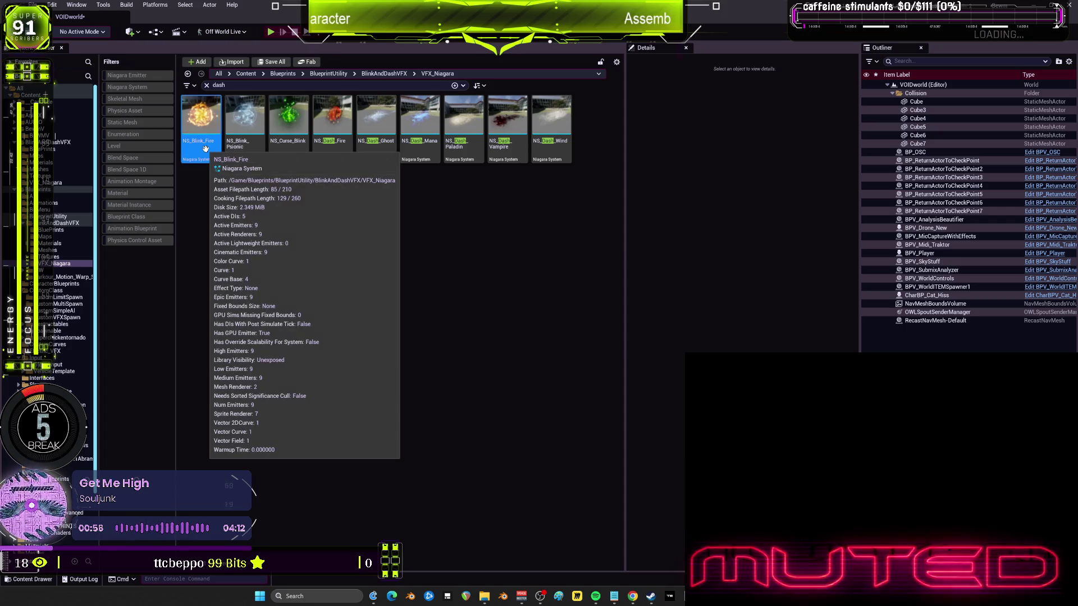
pyautogui.press('Delete')
pyautogui.click(468, 419)
pyautogui.write('NS_Blink_Fire')
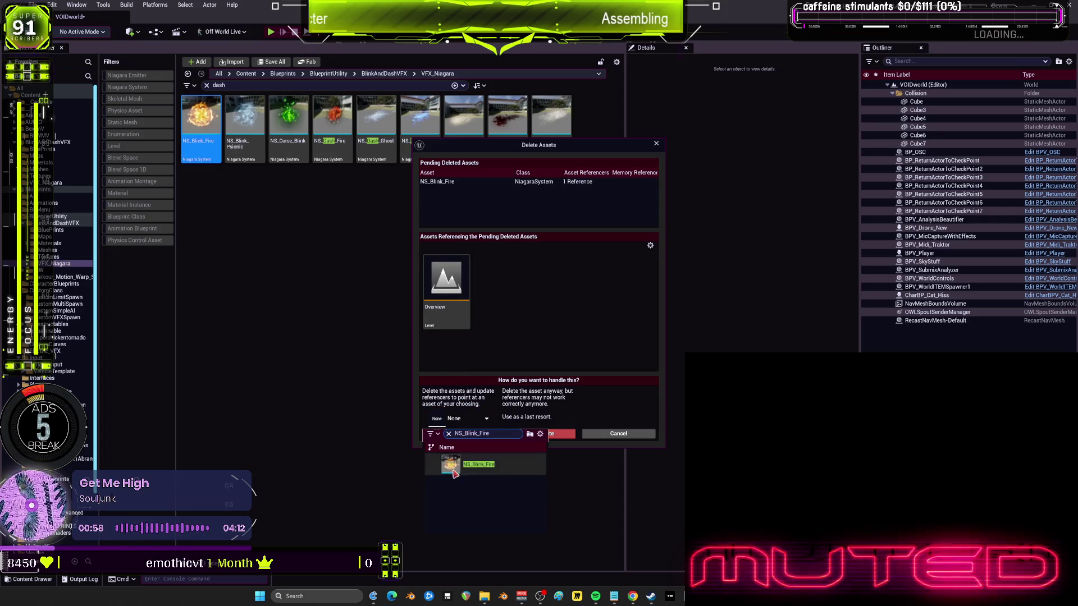
pyautogui.click(456, 475)
pyautogui.click(458, 434)
pyautogui.click(599, 319)
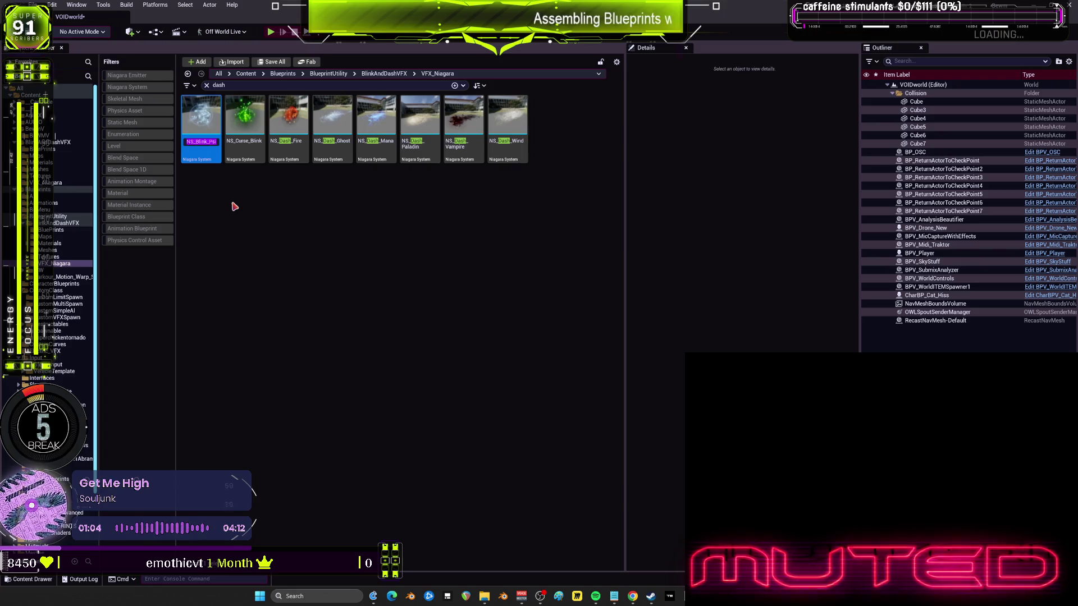
# Delete the duplicate NS_Blink_Psionic, replacing its references with the remaining NS_Blink_Psionic.
pyautogui.press('Delete')
pyautogui.click(468, 418)
pyautogui.click(479, 466)
pyautogui.click(458, 435)
pyautogui.click(602, 320)
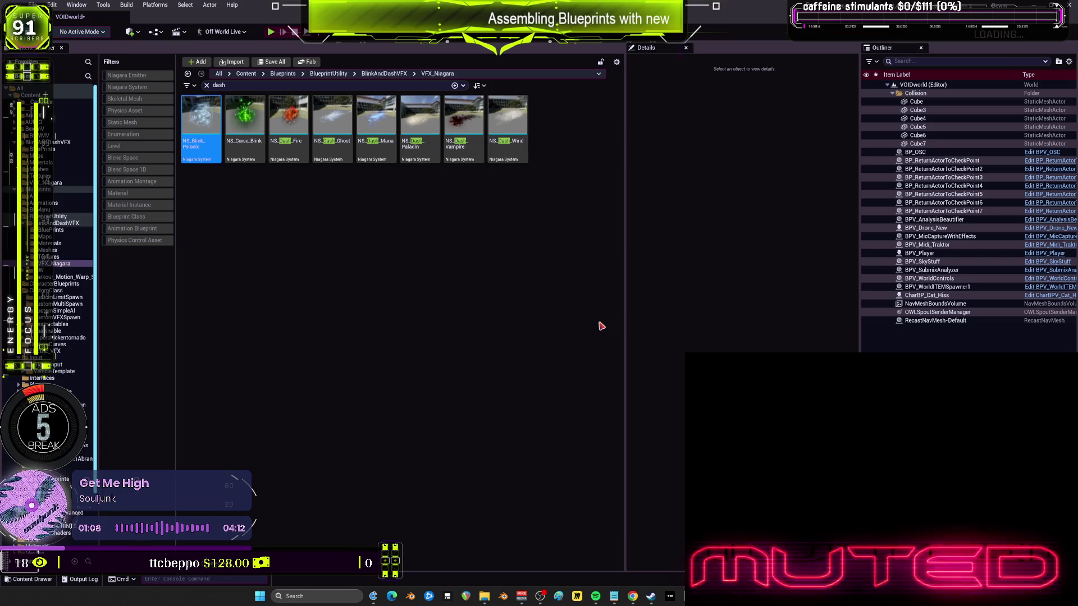
pyautogui.press('Delete')
# Delete the duplicate NS_Curse_Blink, redirecting references to its same-named replacement, and save.
pyautogui.click(562, 393)
pyautogui.press('F2')
pyautogui.press('Escape')
pyautogui.press('Delete')
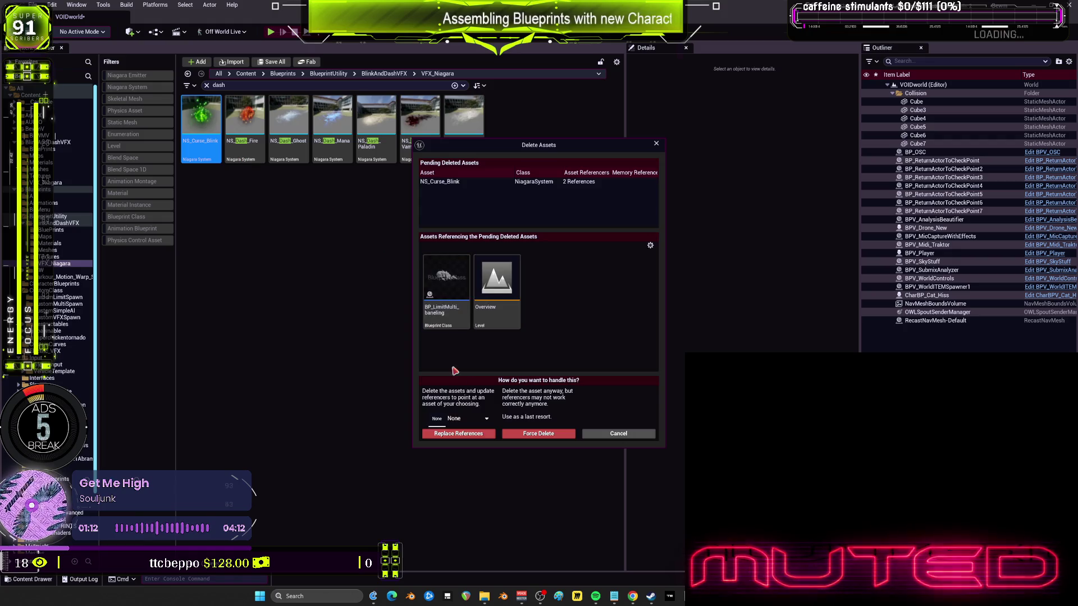
pyautogui.click(470, 425)
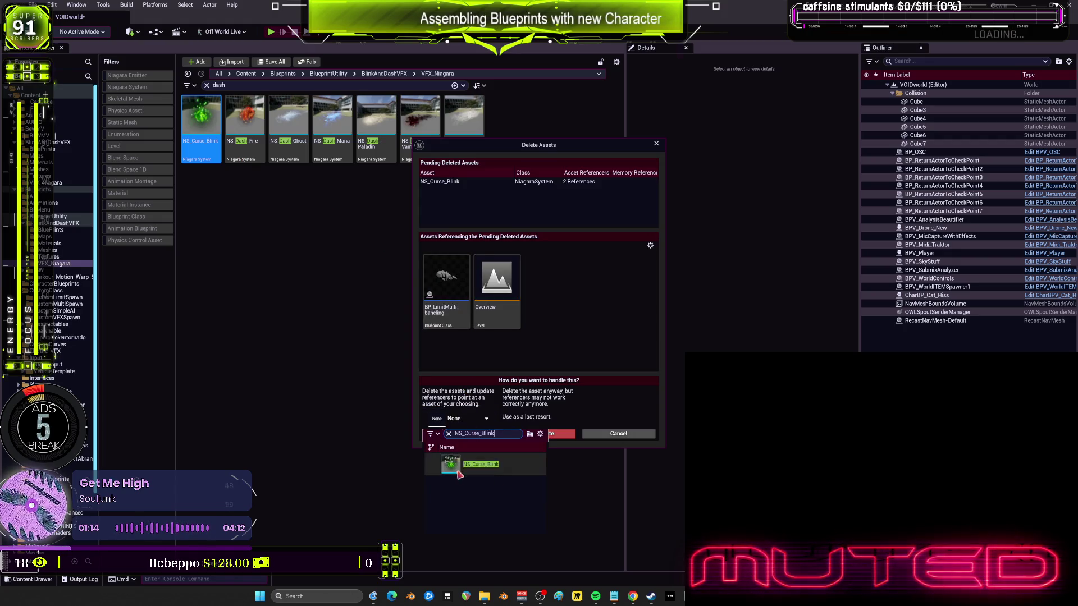
pyautogui.click(473, 455)
pyautogui.click(482, 435)
pyautogui.click(606, 320)
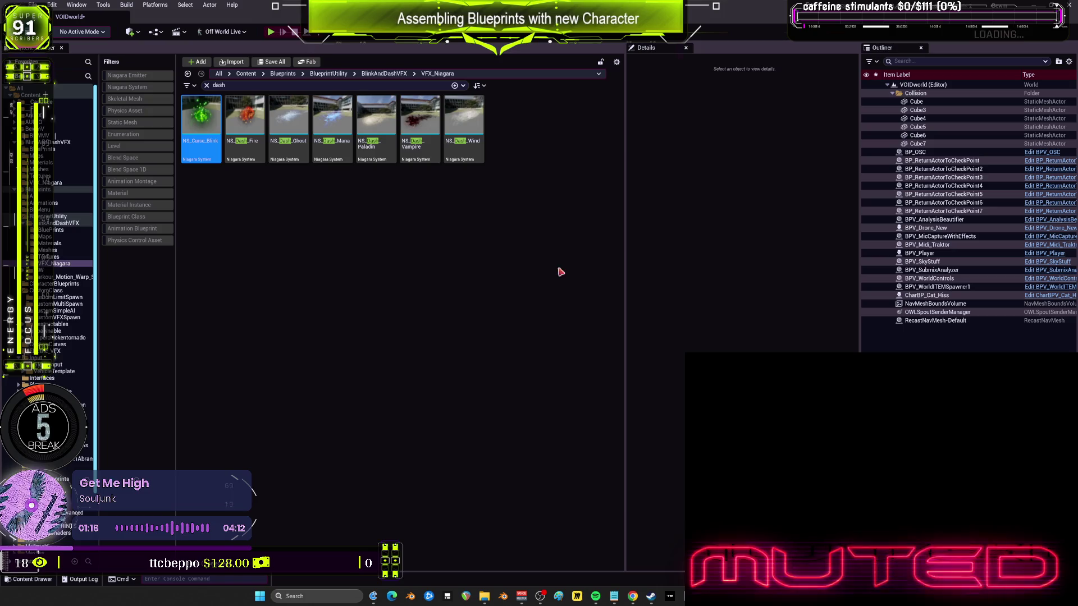
pyautogui.click(562, 392)
# Delete the duplicate NS_Dash_Fire, redirecting references to its same-named replacement, and save.
pyautogui.click(202, 153)
pyautogui.press('Return')
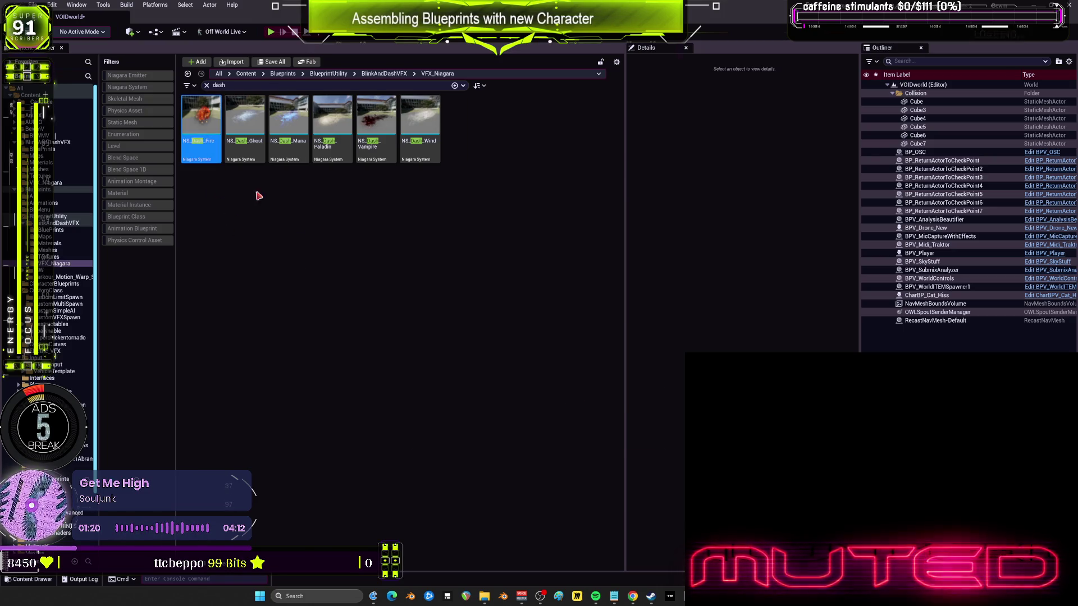
pyautogui.press('Delete')
pyautogui.click(468, 418)
pyautogui.write('NS_Dash_Fire')
pyautogui.click(471, 464)
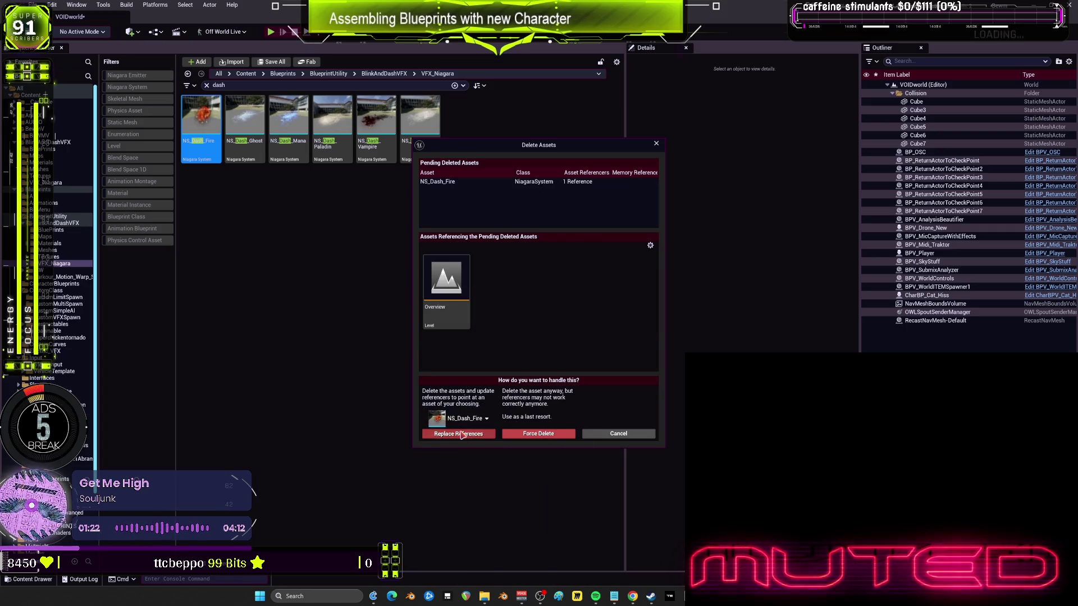
pyautogui.click(457, 433)
pyautogui.click(600, 319)
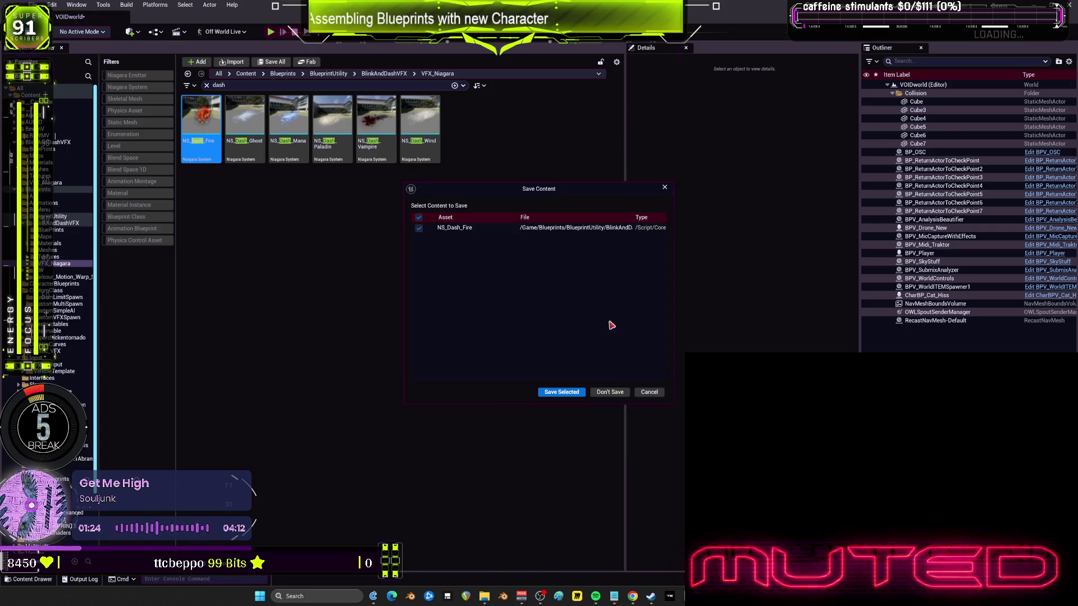
pyautogui.click(578, 392)
pyautogui.click(201, 126)
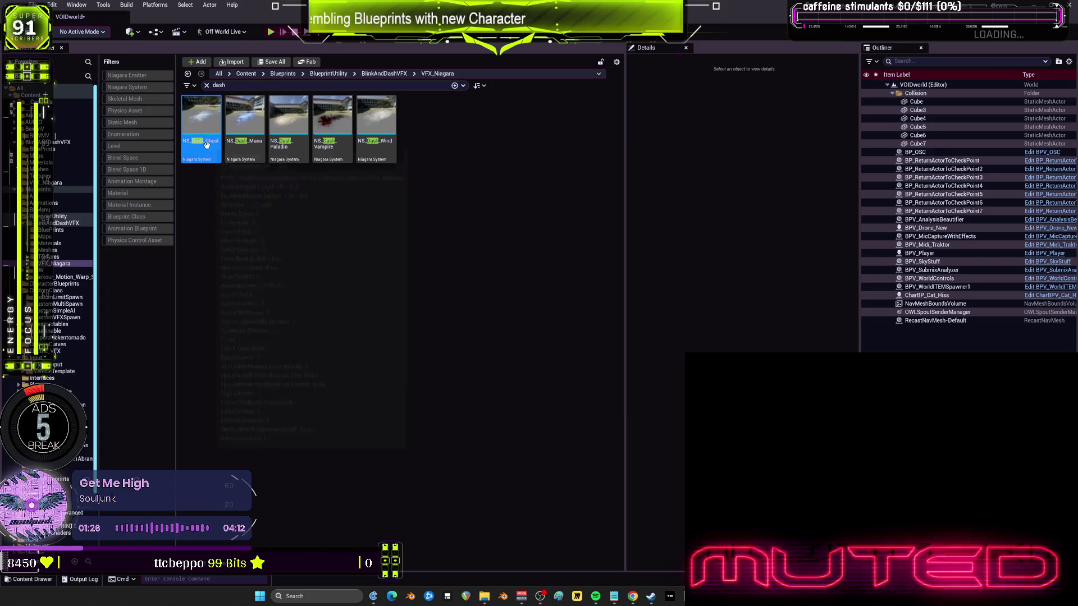
# Delete NS_Dash_Ghost with references replaced, then save all unsaved content including BPV_Player.
pyautogui.press('Delete')
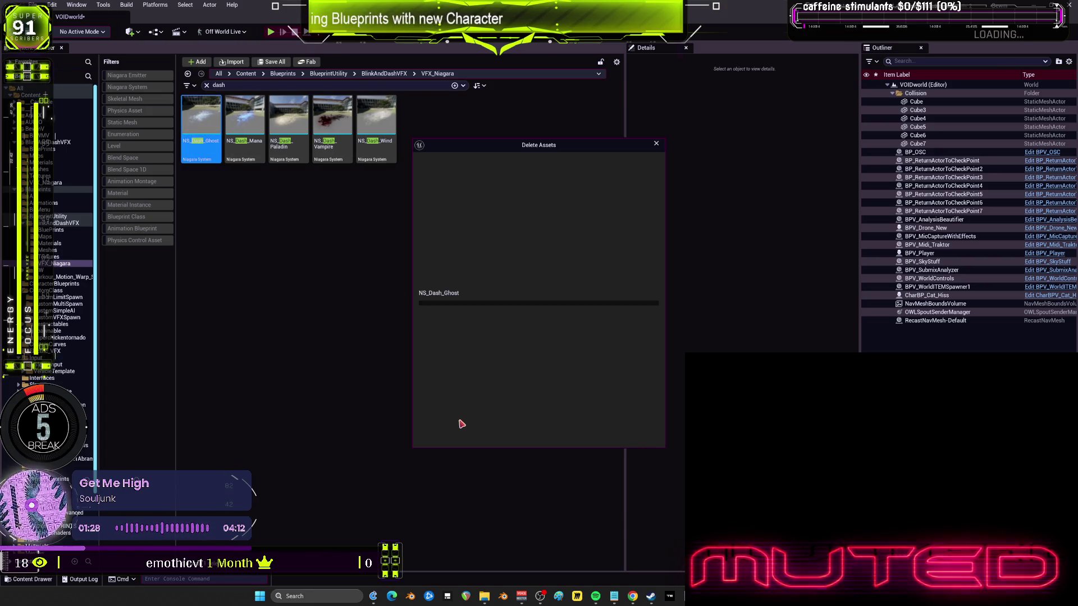
pyautogui.click(459, 419)
pyautogui.click(453, 470)
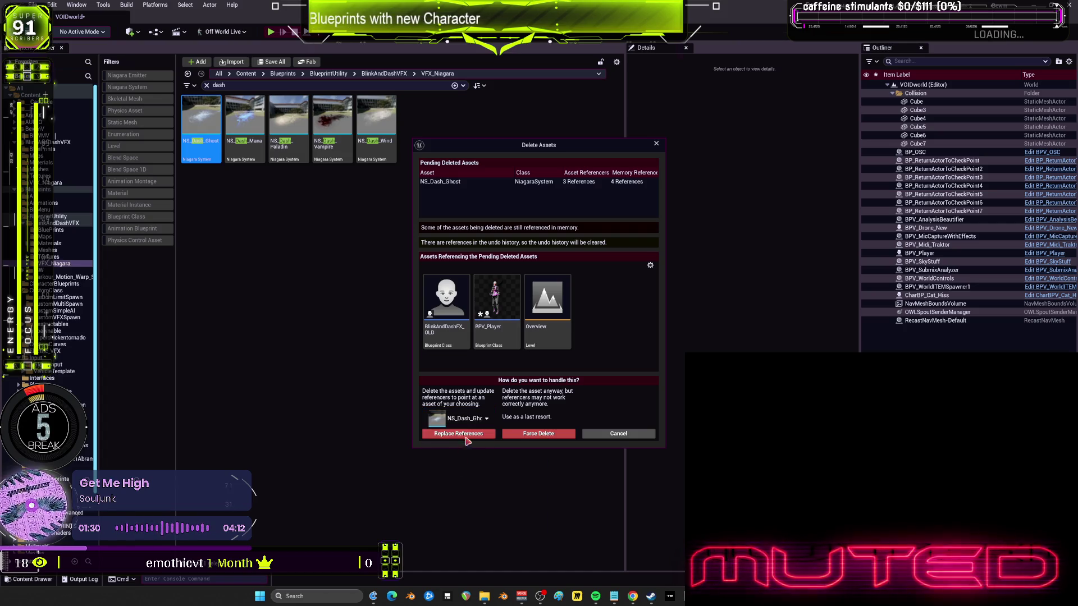
pyautogui.click(457, 434)
pyautogui.click(611, 322)
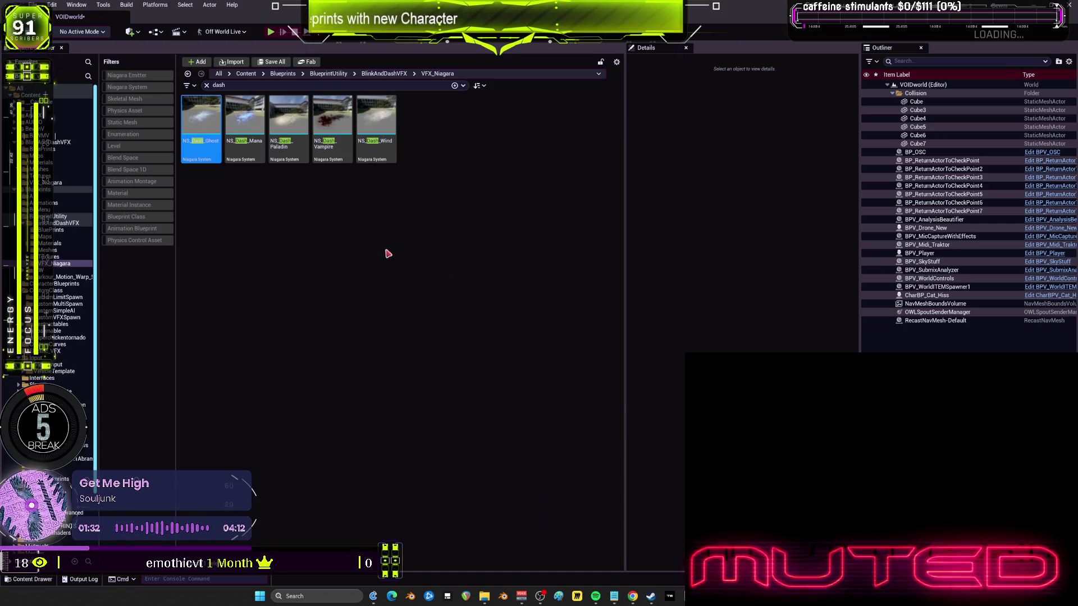
pyautogui.hotkey('ctrl', 'shift', 's')
pyautogui.click(561, 393)
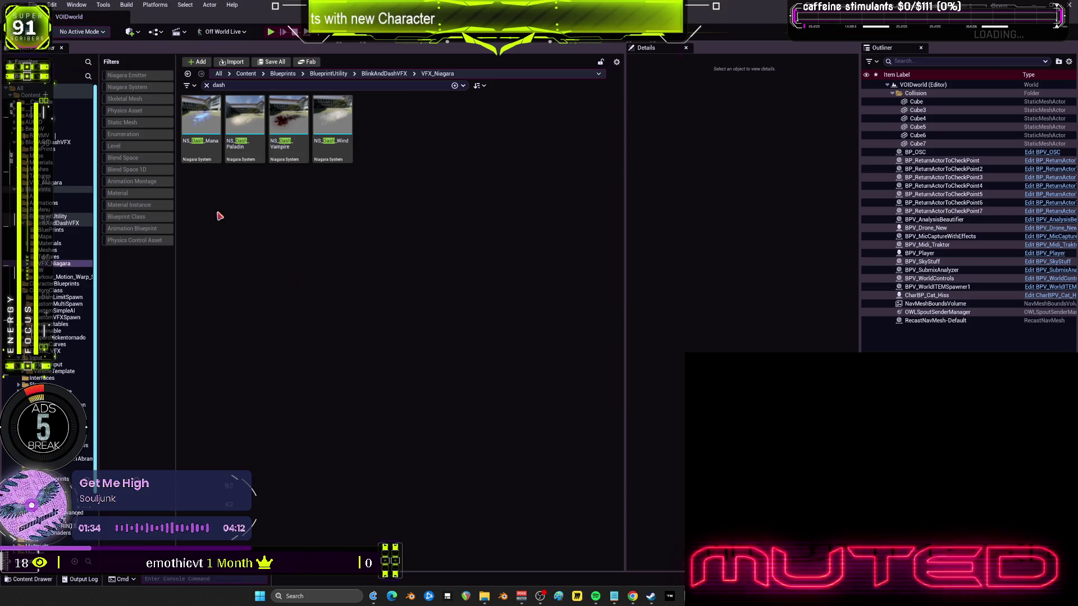
# Delete NS_Dash_Mana, replacing its references with the same-named system, and save.
pyautogui.rightClick(210, 160)
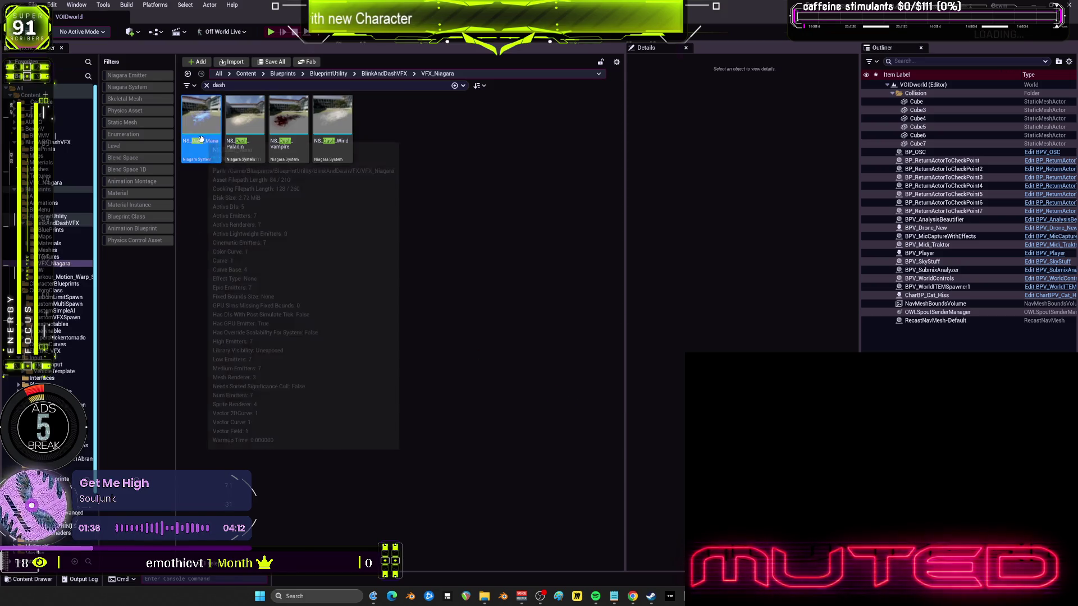
pyautogui.click(236, 202)
pyautogui.click(487, 420)
pyautogui.click(471, 464)
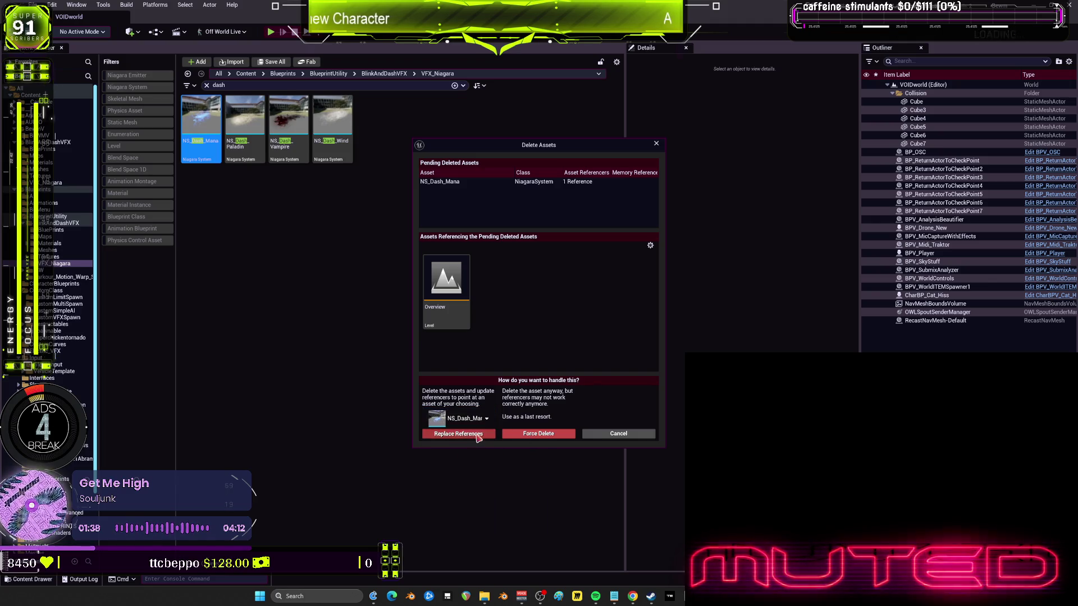
pyautogui.click(458, 437)
pyautogui.click(602, 321)
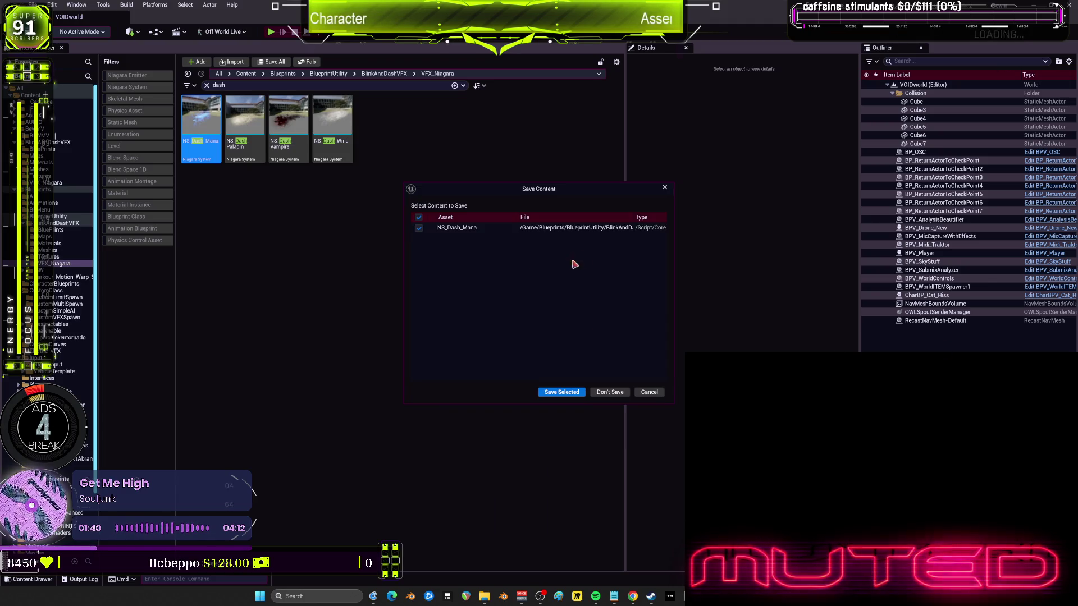
pyautogui.click(566, 395)
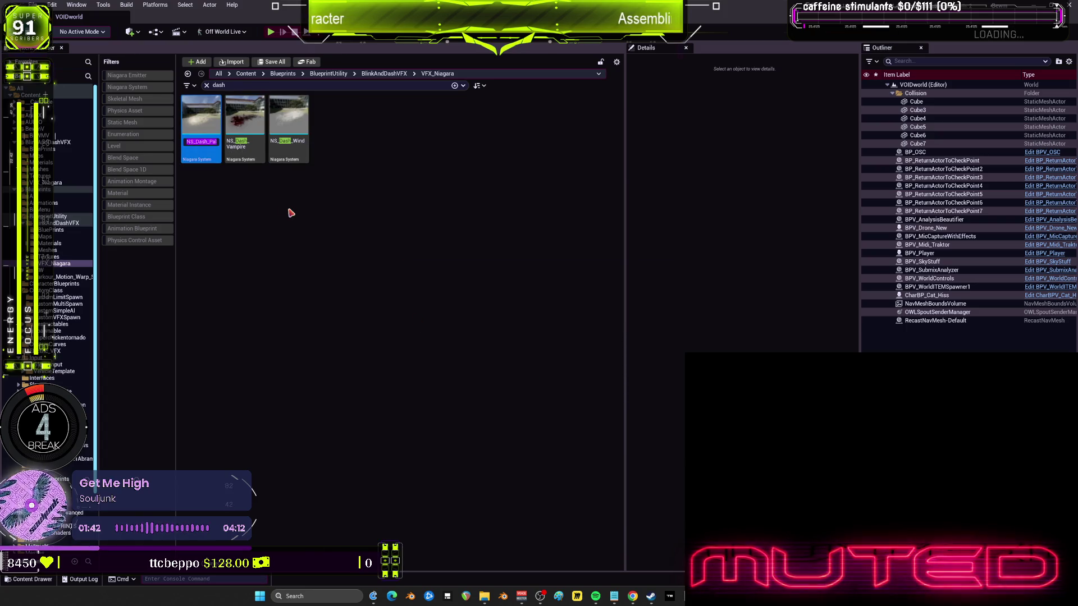
# Delete NS_Dash_Paladin, replacing its references, and save.
pyautogui.press('Delete')
pyautogui.click(459, 418)
pyautogui.click(473, 465)
pyautogui.click(466, 435)
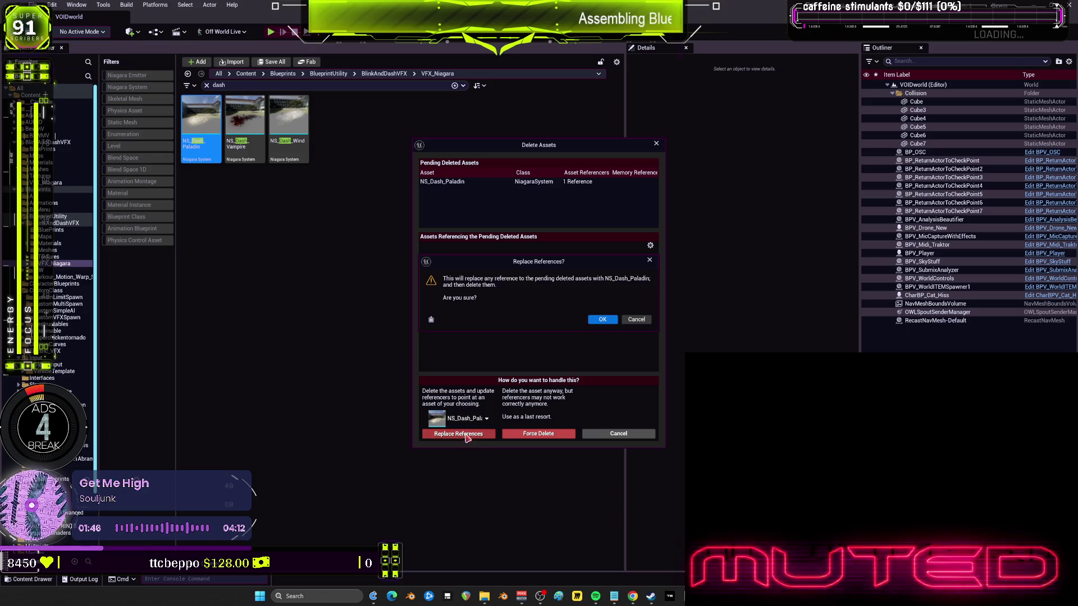
pyautogui.click(602, 320)
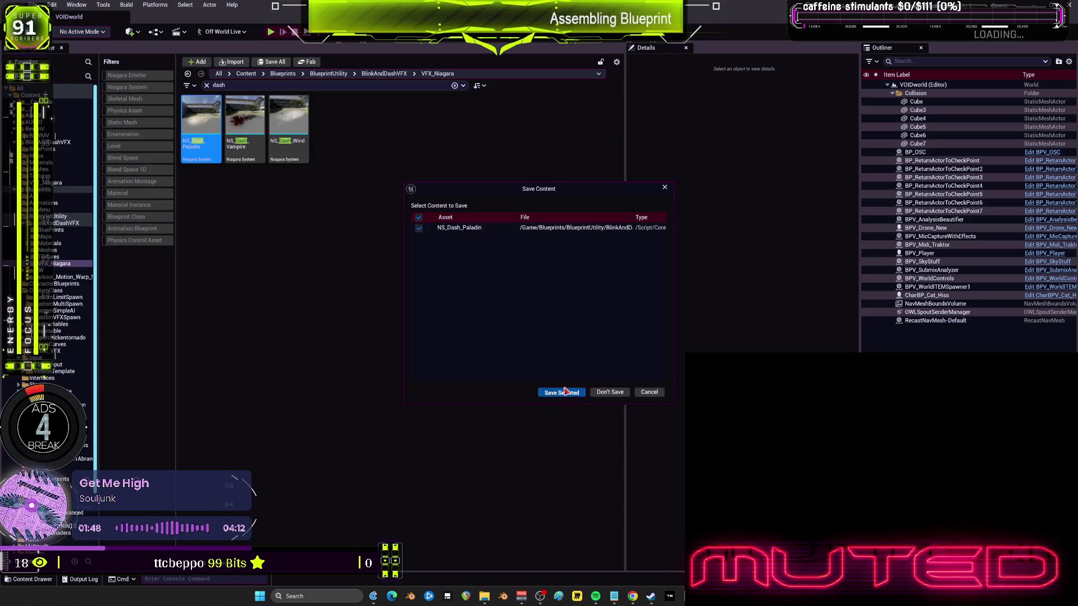
pyautogui.click(564, 392)
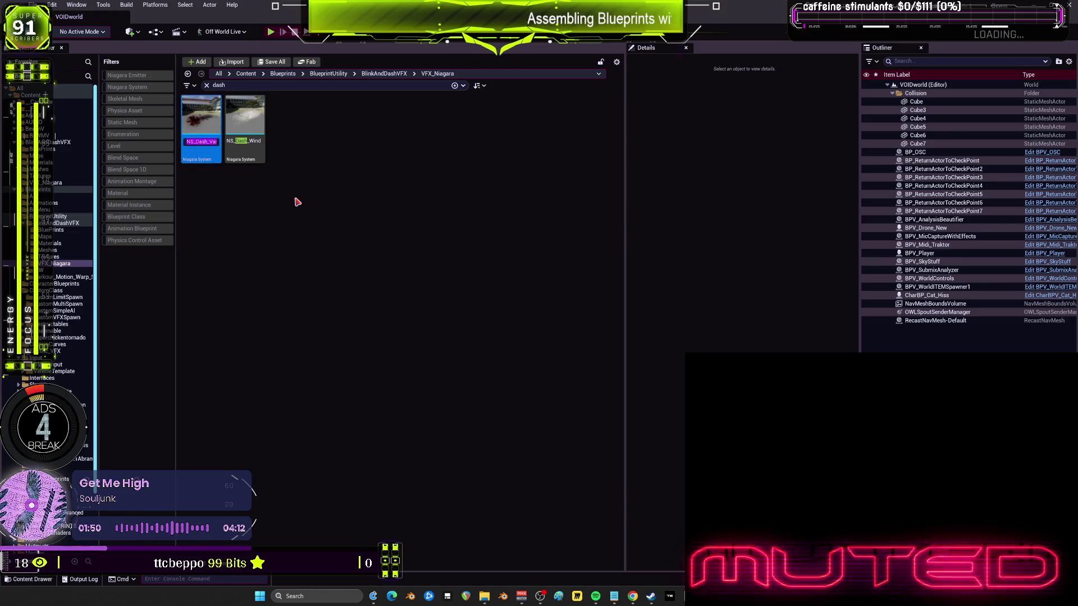
# Delete NS_Dash_Vampire, replacing its references with the same-named system, and save.
pyautogui.press('Escape')
pyautogui.press('Delete')
pyautogui.click(469, 419)
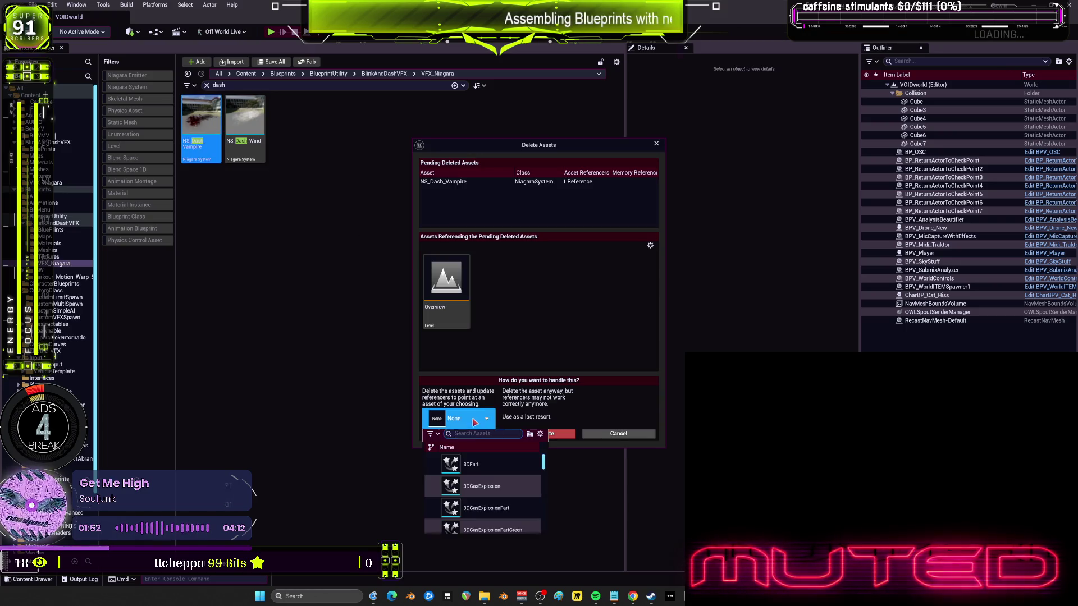
pyautogui.write('NS_Dash_Vampire')
pyautogui.click(458, 473)
pyautogui.click(458, 435)
pyautogui.click(602, 320)
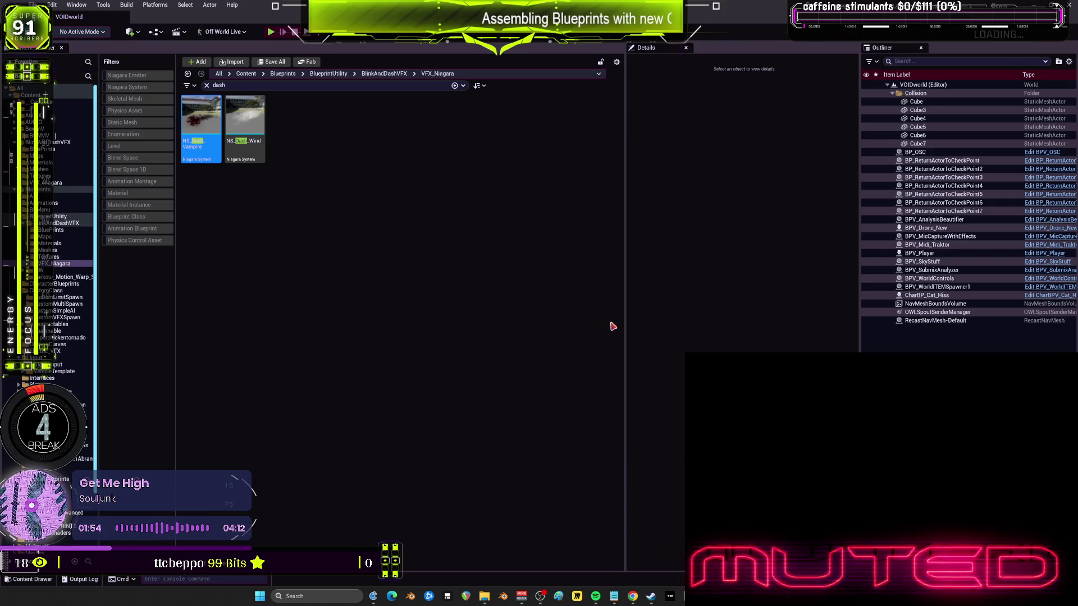
pyautogui.click(584, 393)
# Delete NS_Dash_Wind, replacing its references with the same-named system, and save.
pyautogui.click(201, 127)
pyautogui.press('F2')
pyautogui.press('Escape')
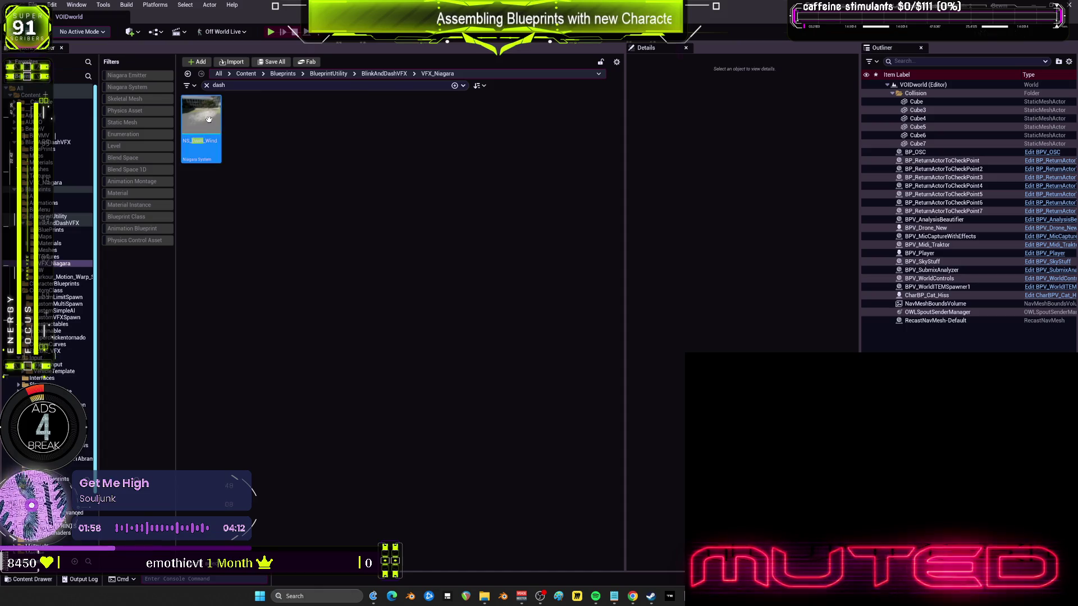
pyautogui.press('Delete')
pyautogui.click(467, 419)
pyautogui.hotkey('ctrl', 'v')
pyautogui.click(457, 464)
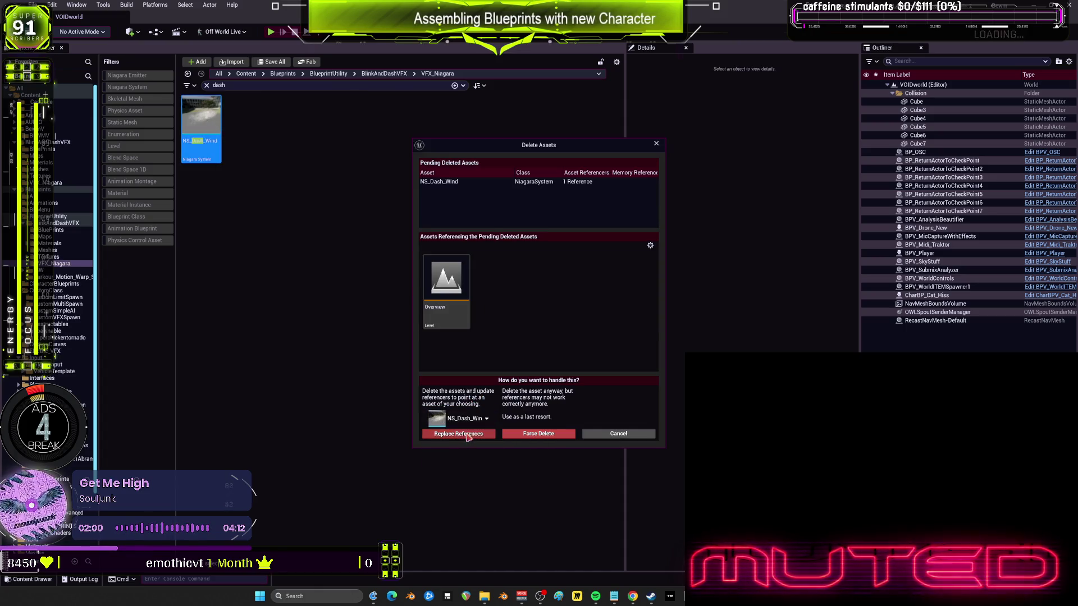
pyautogui.click(457, 434)
pyautogui.click(609, 321)
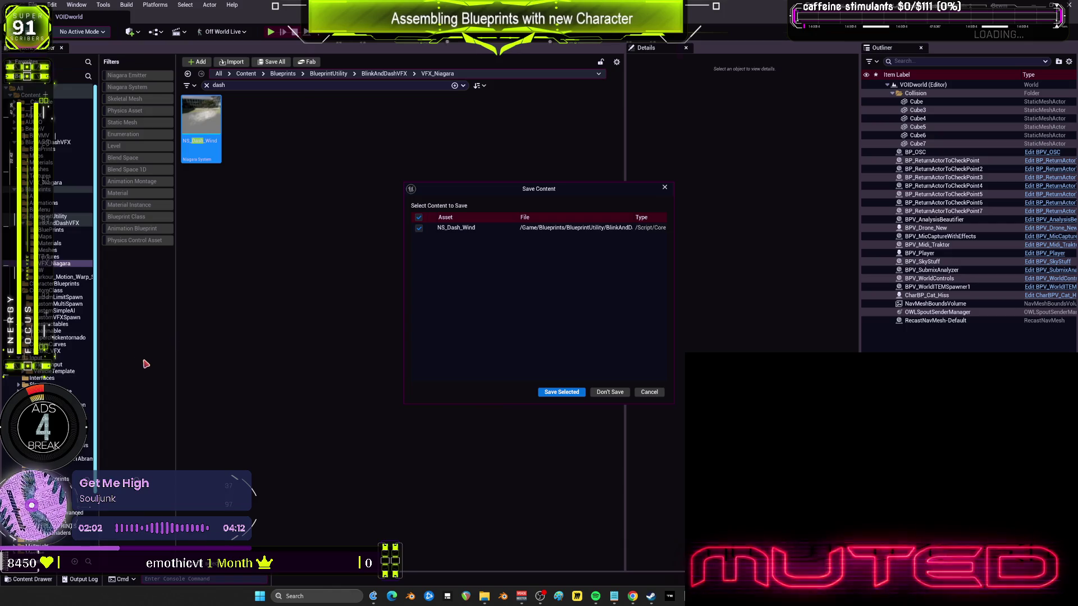
pyautogui.click(547, 393)
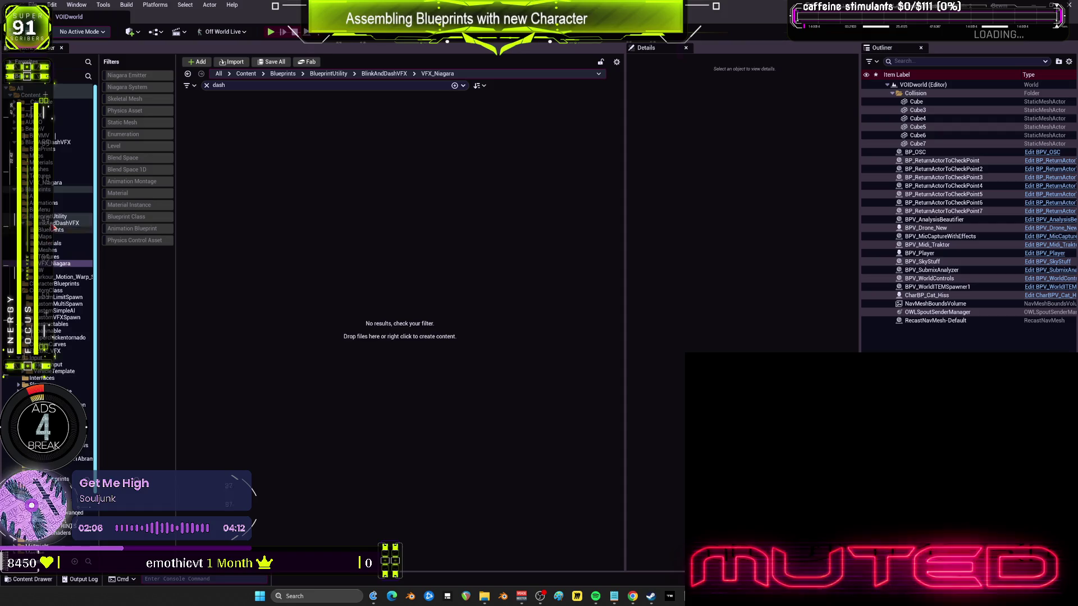
# Run Fix Up Redirector References on the folder and dismiss the report.
pyautogui.scroll(-5, 47, 313)
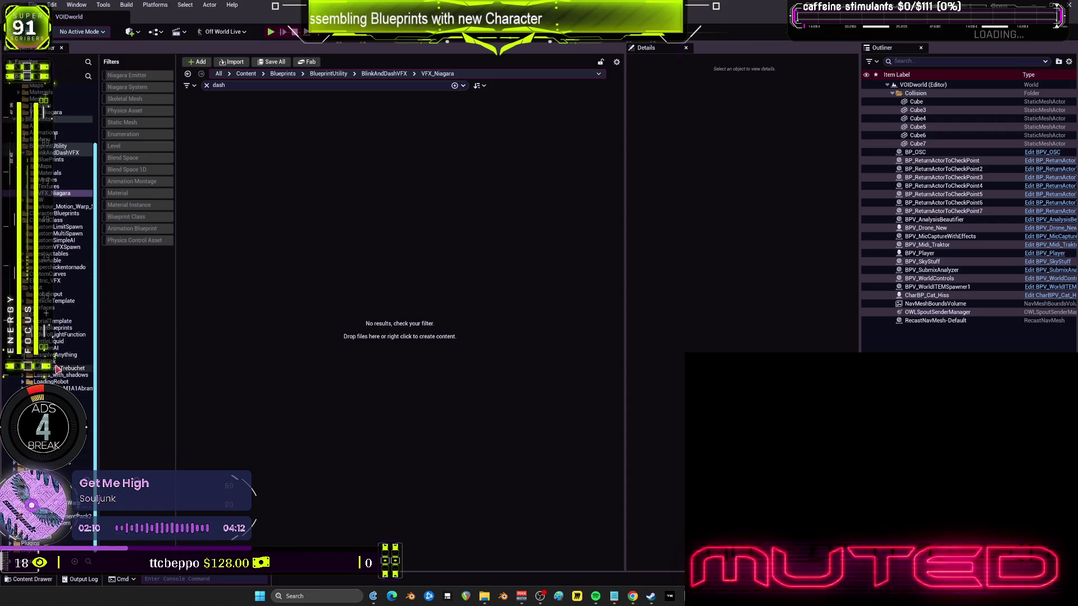
pyautogui.scroll(5, 61, 332)
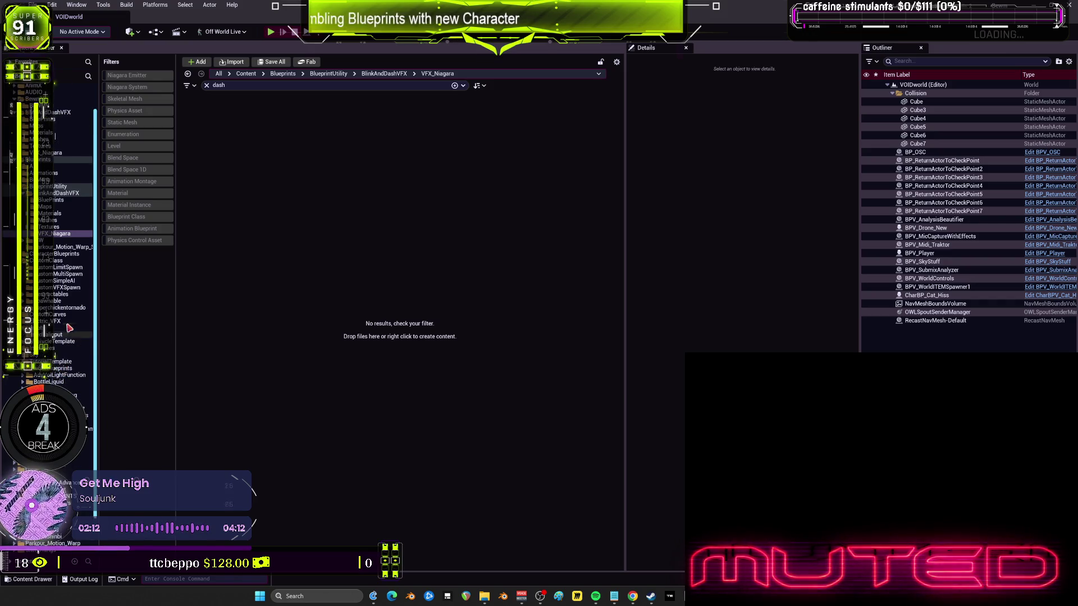
pyautogui.click(48, 182)
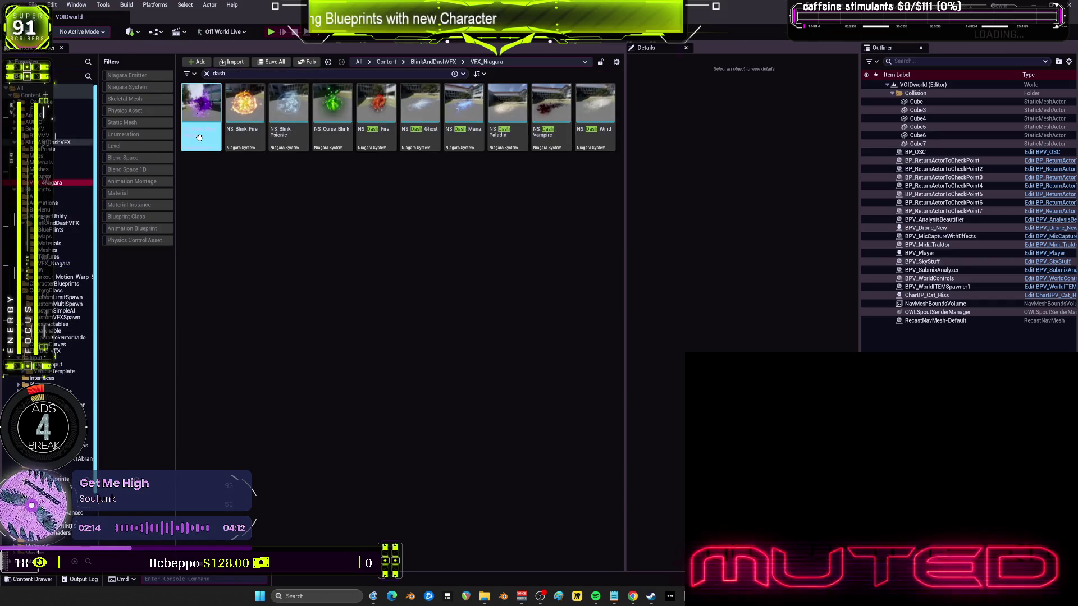
pyautogui.click(39, 128)
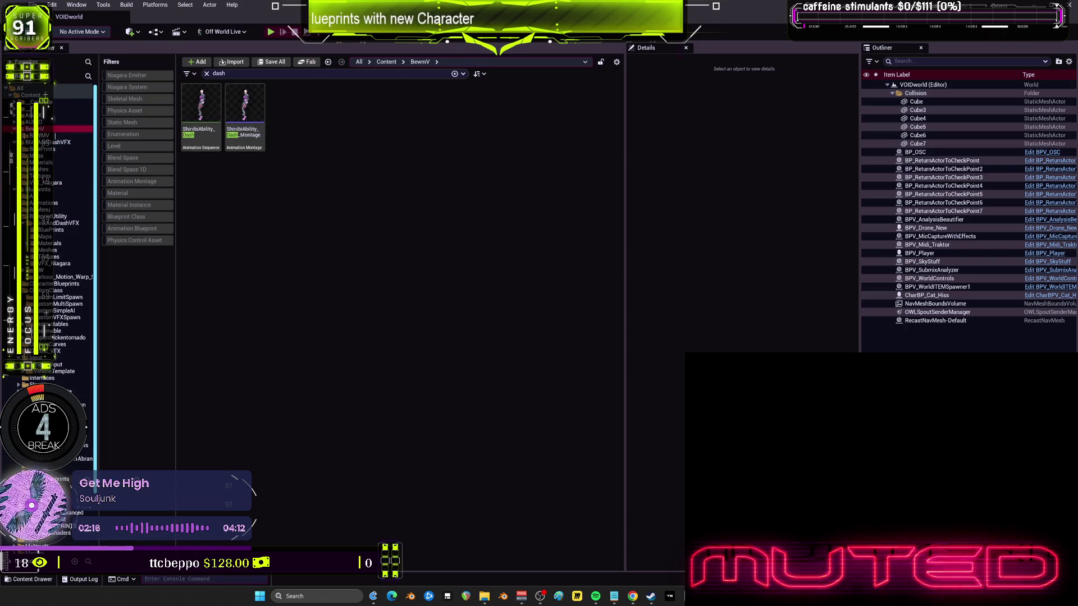
pyautogui.rightClick(50, 262)
pyautogui.click(104, 398)
pyautogui.click(466, 458)
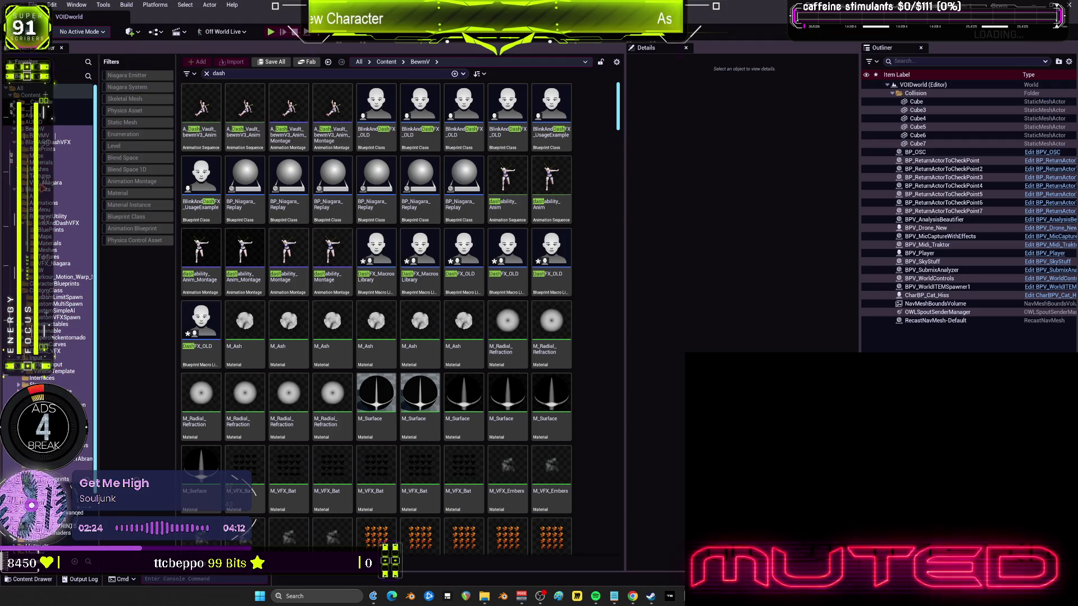
# Clear the dash search filter and return to the folder holding the ten Niagara systems.
pyautogui.click(56, 265)
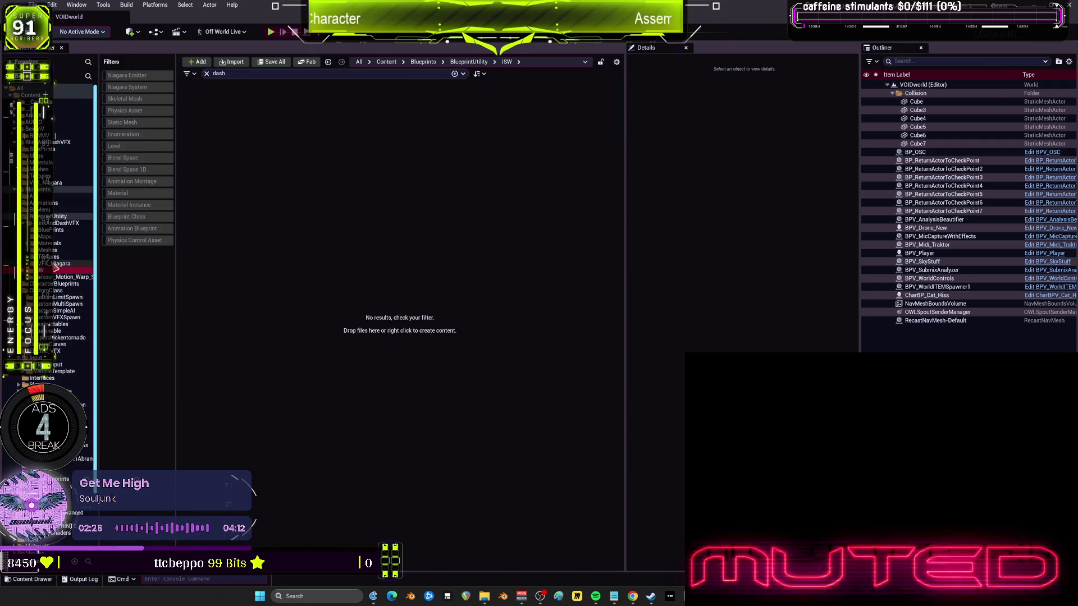
pyautogui.click(231, 86)
pyautogui.press('BackSpace')
pyautogui.press('BackSpace')
pyautogui.press('BackSpace')
pyautogui.press('BackSpace')
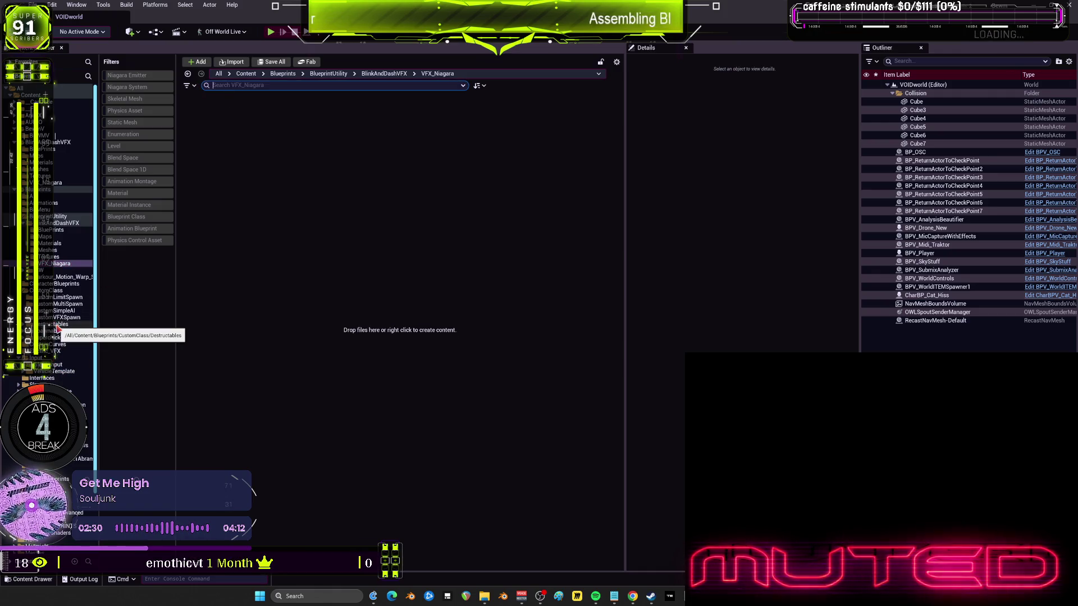
pyautogui.click(54, 183)
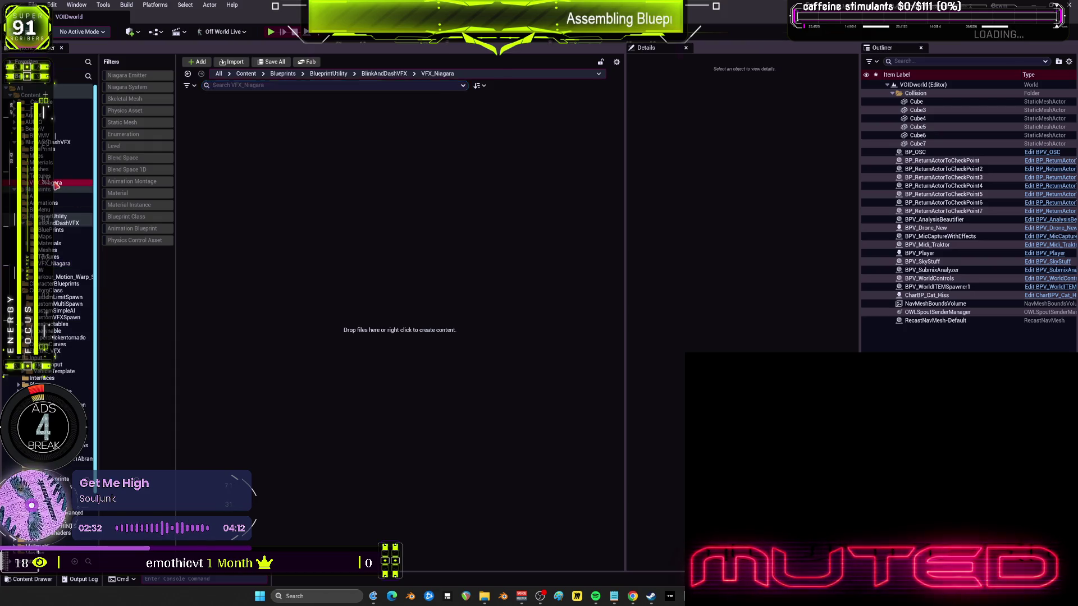
# Select all ten Niagara systems and move them into BlueprintUtility's VFX_Niagara folder.
pyautogui.keyDown('shift'); pyautogui.click(595, 107); pyautogui.keyUp('shift')
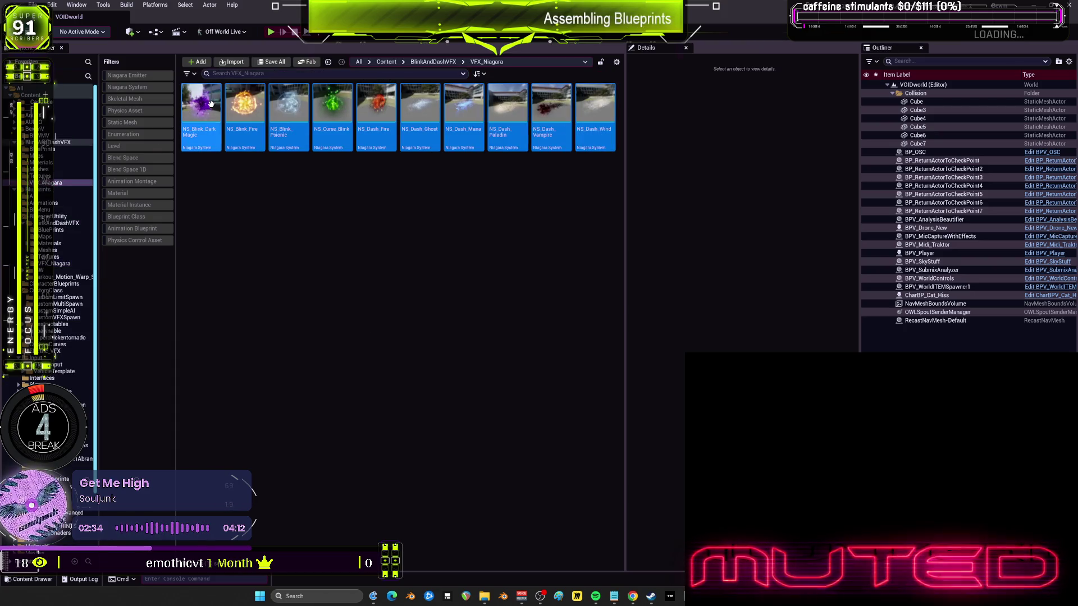
pyautogui.moveTo(200, 114); pyautogui.dragTo(67, 264)
pyautogui.click(118, 279)
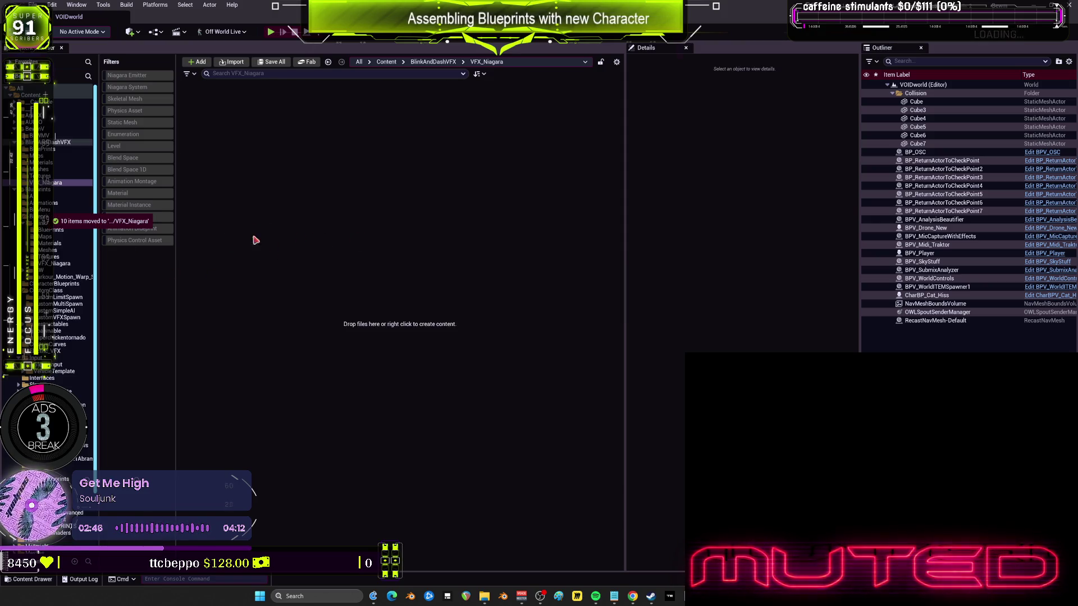
# Browse the Gradient, Mask, Noise, Smoke, Flare, Glow and Trail texture subfolders.
pyautogui.click(45, 196)
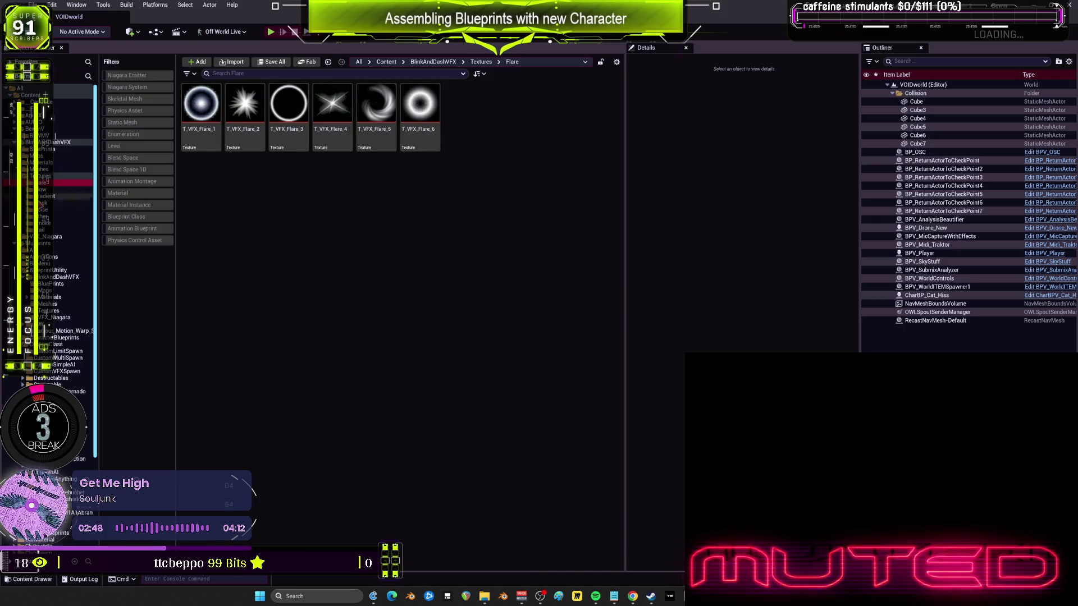
pyautogui.click(45, 202)
pyautogui.click(45, 209)
pyautogui.click(44, 223)
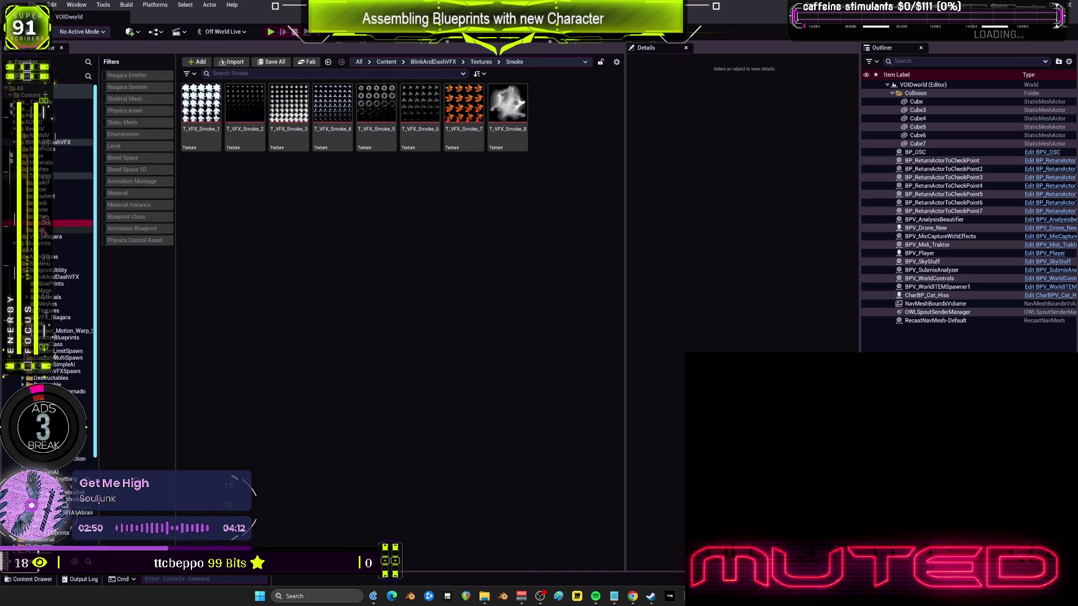
pyautogui.click(48, 311)
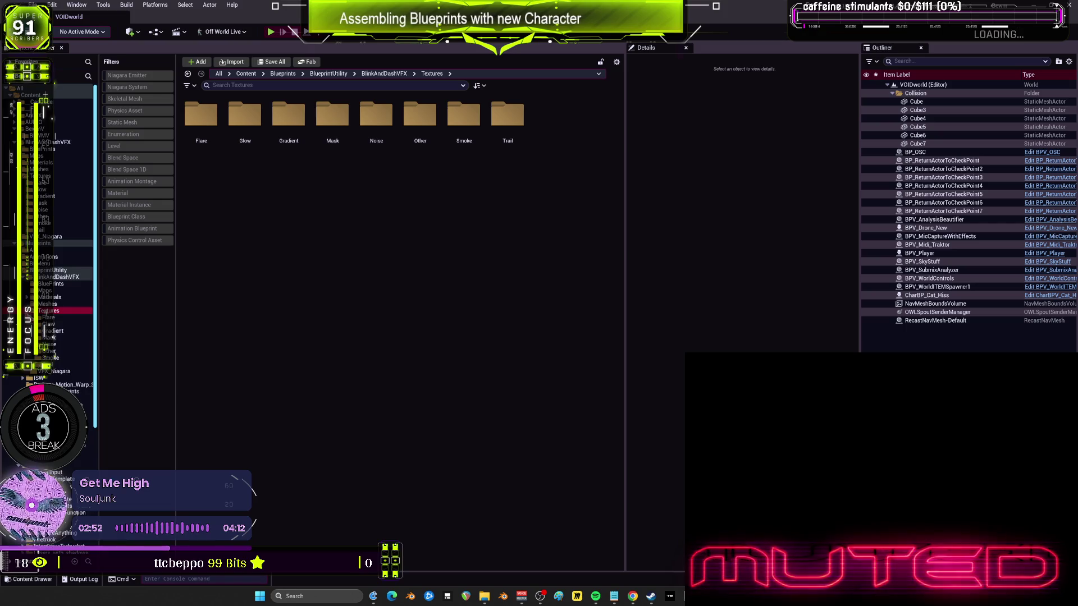
pyautogui.click(48, 318)
pyautogui.click(45, 324)
pyautogui.click(49, 364)
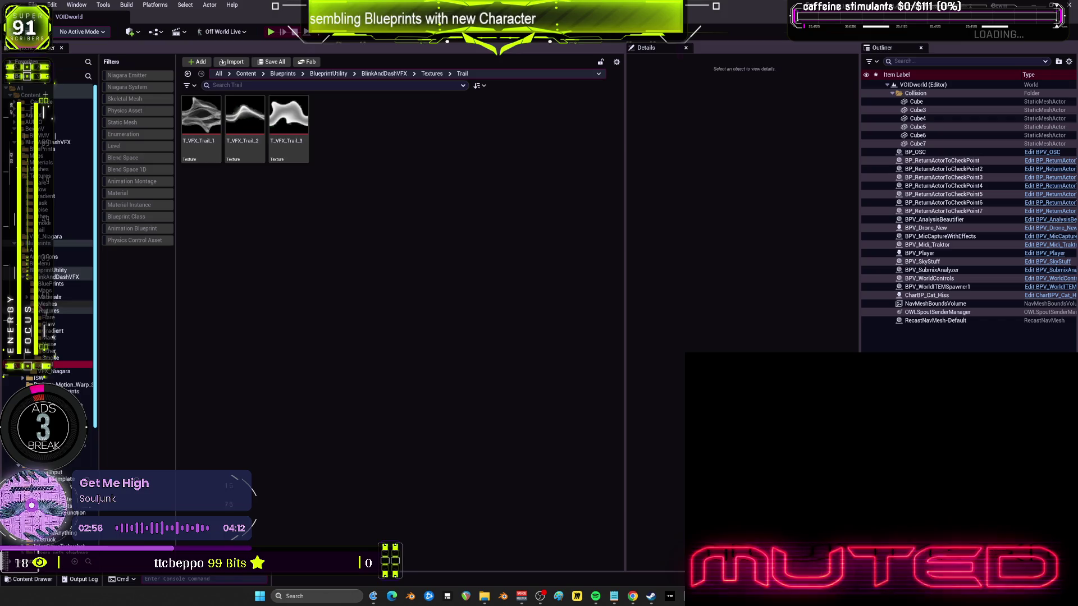
# Check the meshes and Blink_Curse materials, then select 24 material and texture folders for deletion.
pyautogui.click(45, 304)
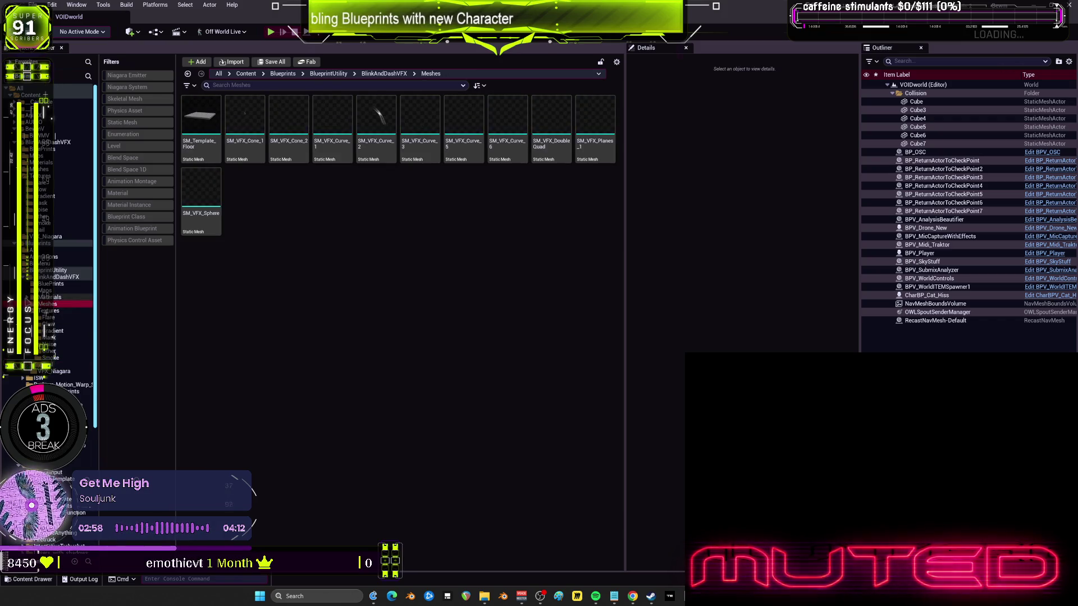
pyautogui.doubleClick(45, 297)
pyautogui.click(50, 304)
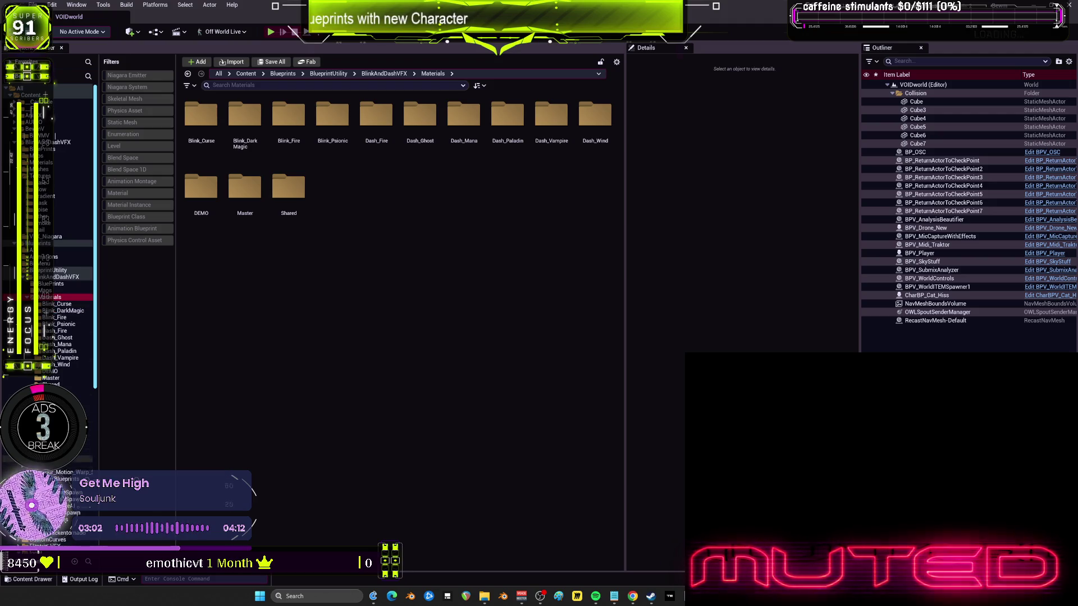
pyautogui.keyDown('shift'); pyautogui.click(56, 449); pyautogui.keyUp('shift')
pyautogui.press('Delete')
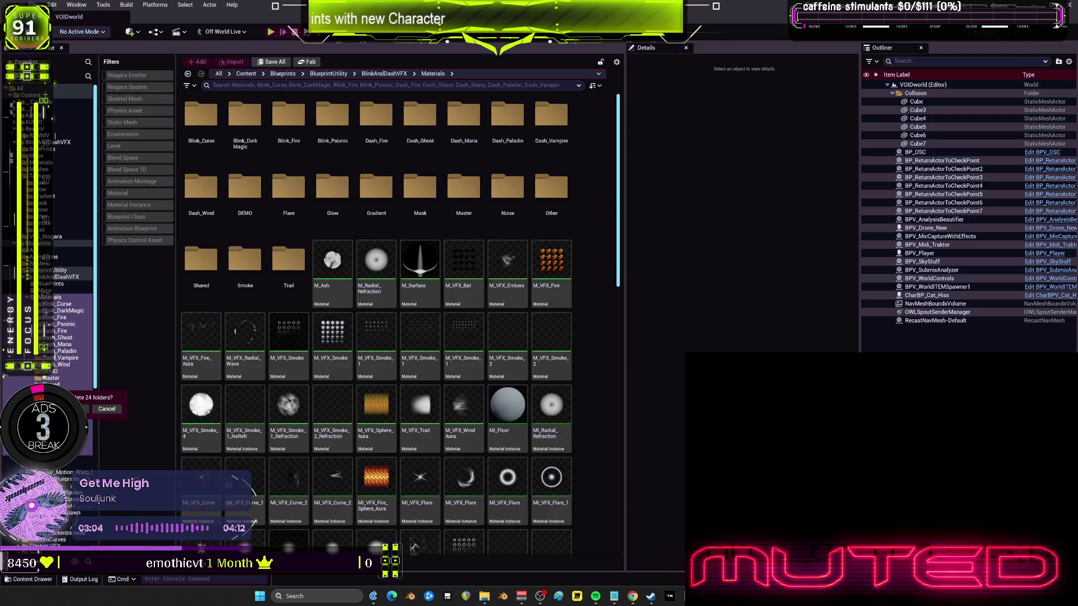
# Confirm deleting the 24 folders and their listed VFX textures and materials.
pyautogui.click(83, 409)
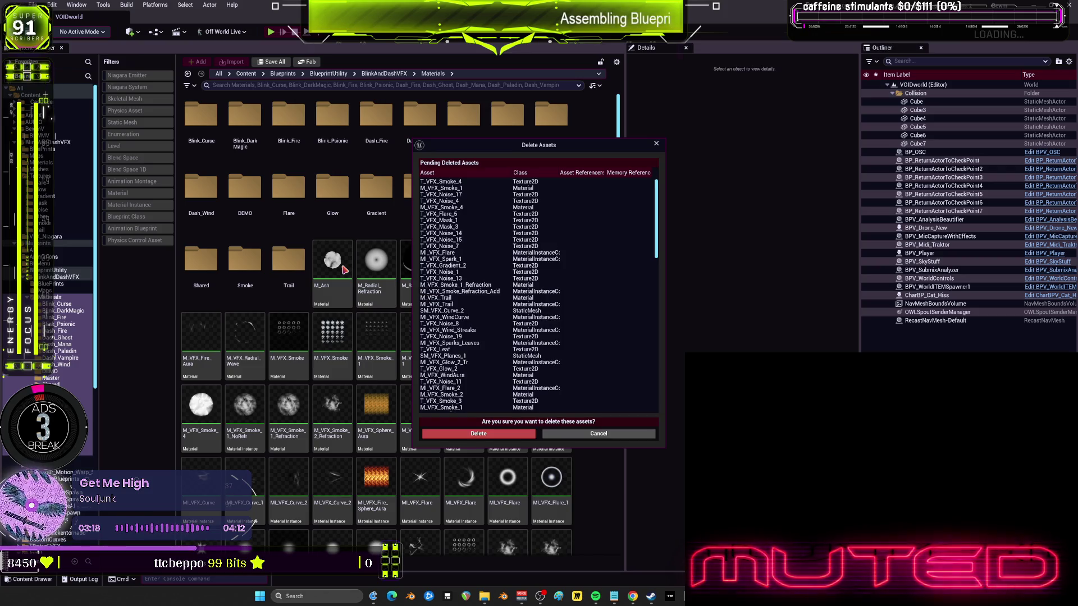
pyautogui.click(480, 434)
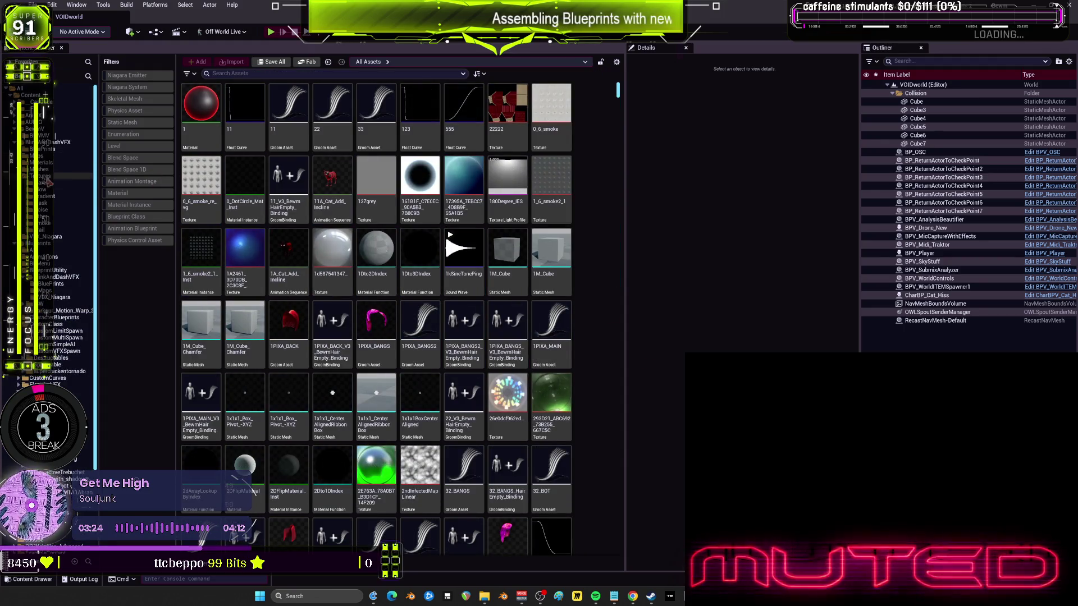
pyautogui.click(52, 150)
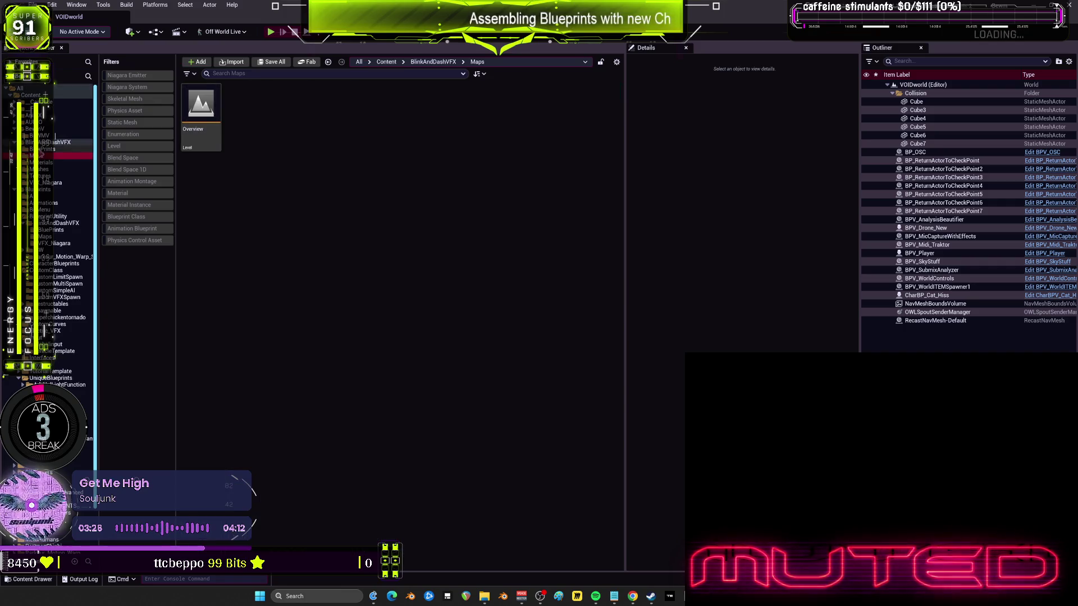
# Force delete the BluePrints folder despite references, accepting the in-use warning.
pyautogui.press('Delete')
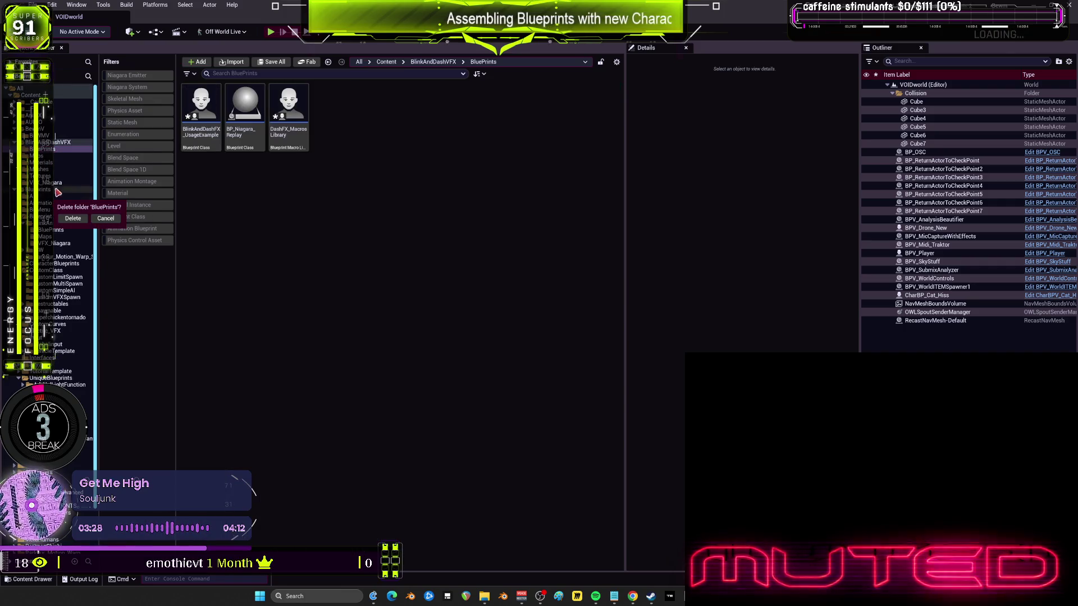
pyautogui.click(71, 218)
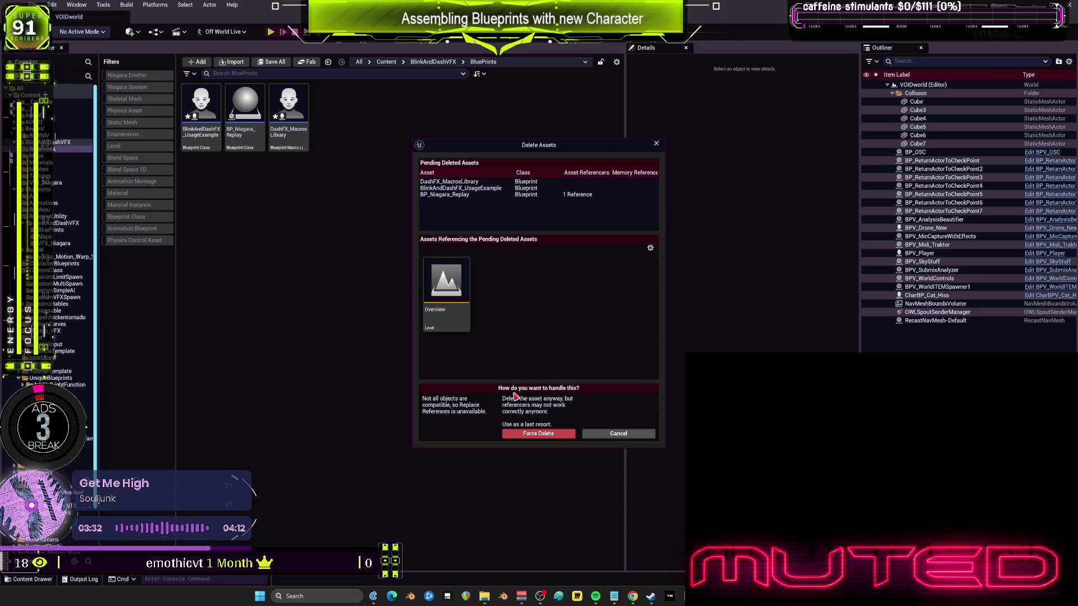
pyautogui.click(547, 436)
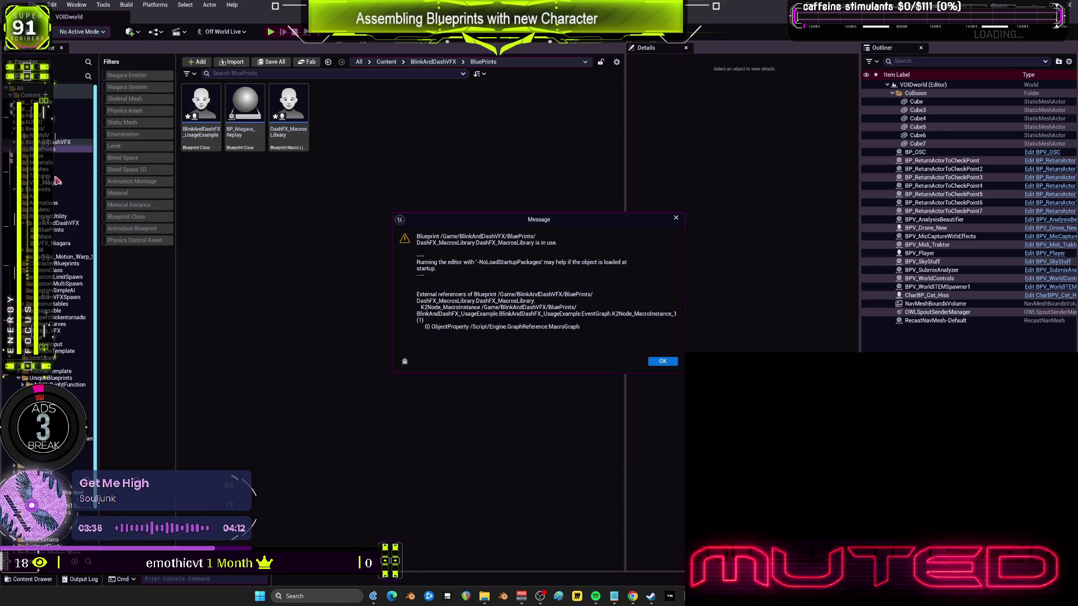
pyautogui.click(662, 362)
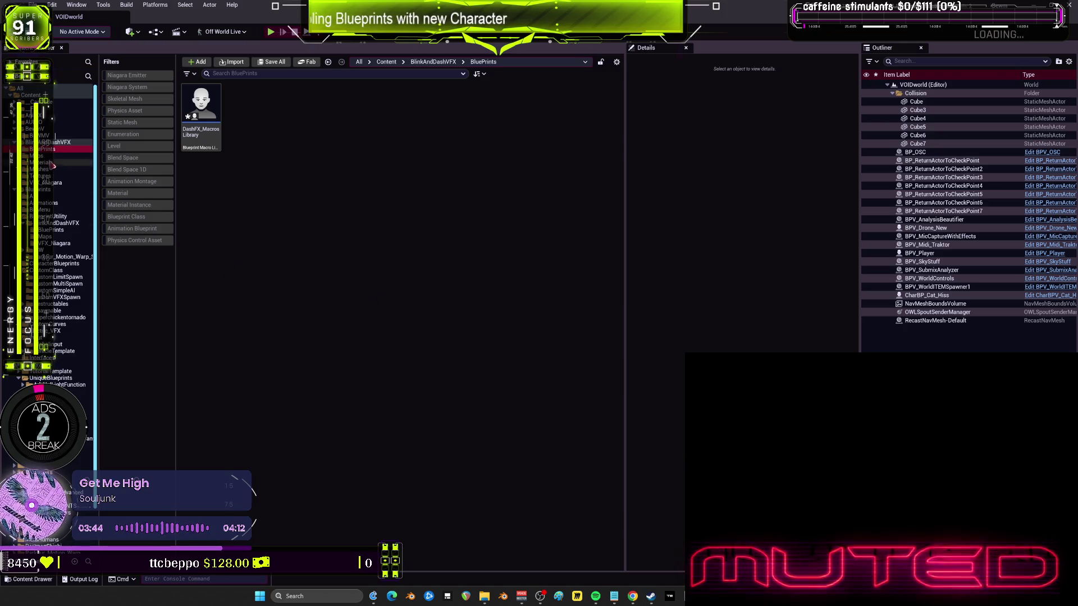
# Delete the Maps folder along with its Overview level.
pyautogui.click(48, 155)
pyautogui.press('Delete')
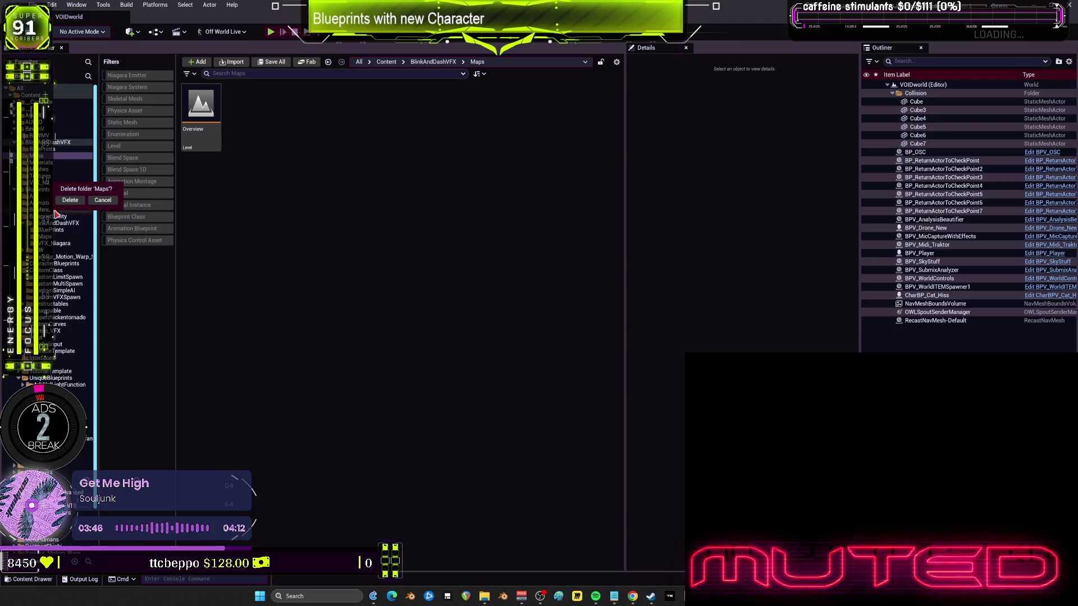
pyautogui.click(70, 200)
pyautogui.click(512, 435)
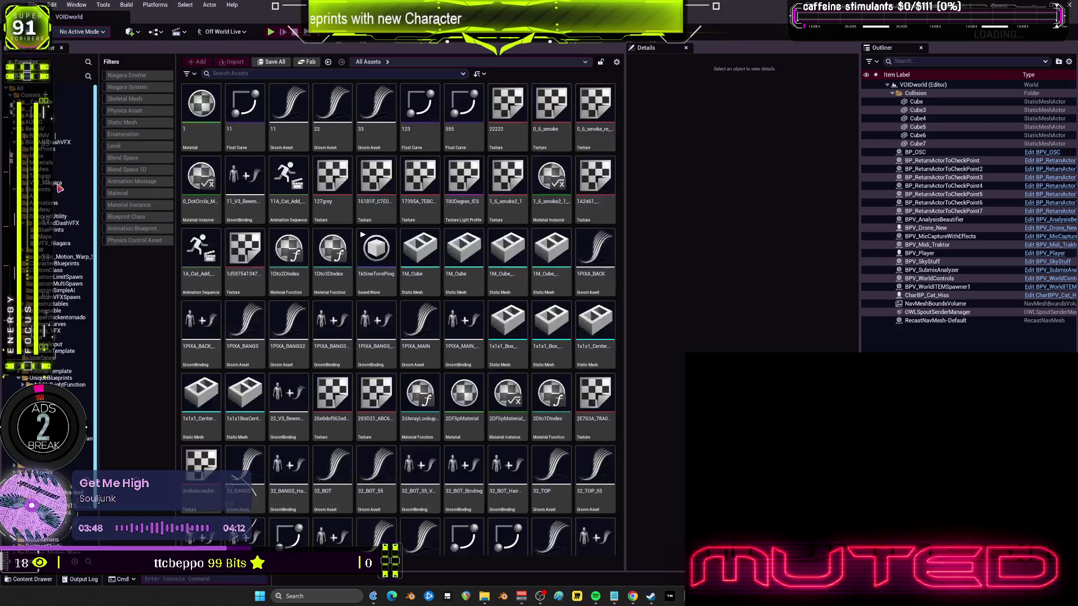
# Select all eleven static meshes in the BlinkAndDashVFX Meshes folder.
pyautogui.click(54, 163)
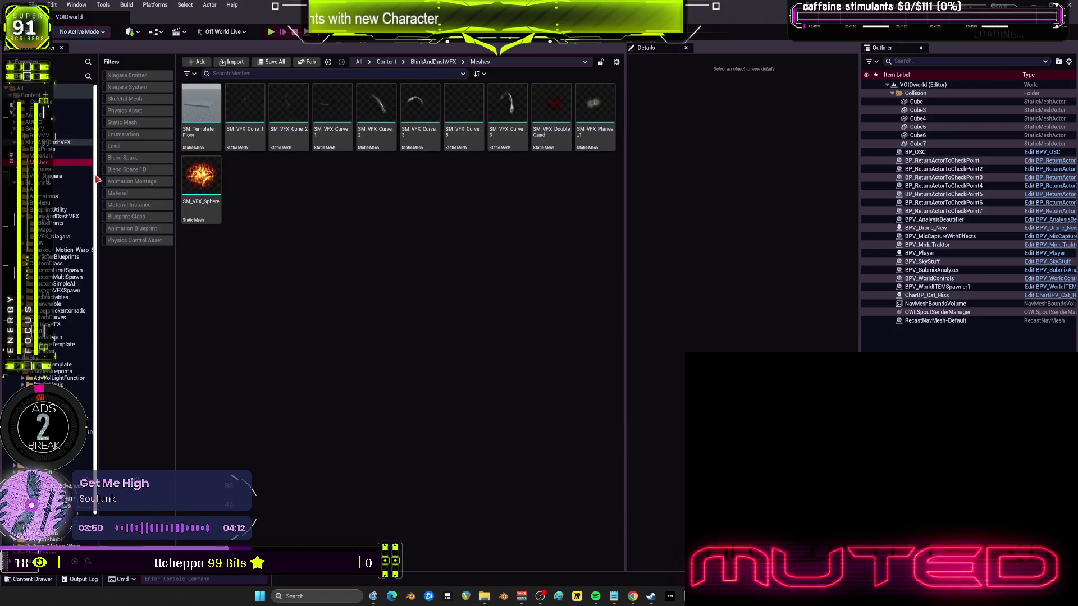
pyautogui.rightClick(97, 179)
pyautogui.click(200, 185)
pyautogui.click(200, 185)
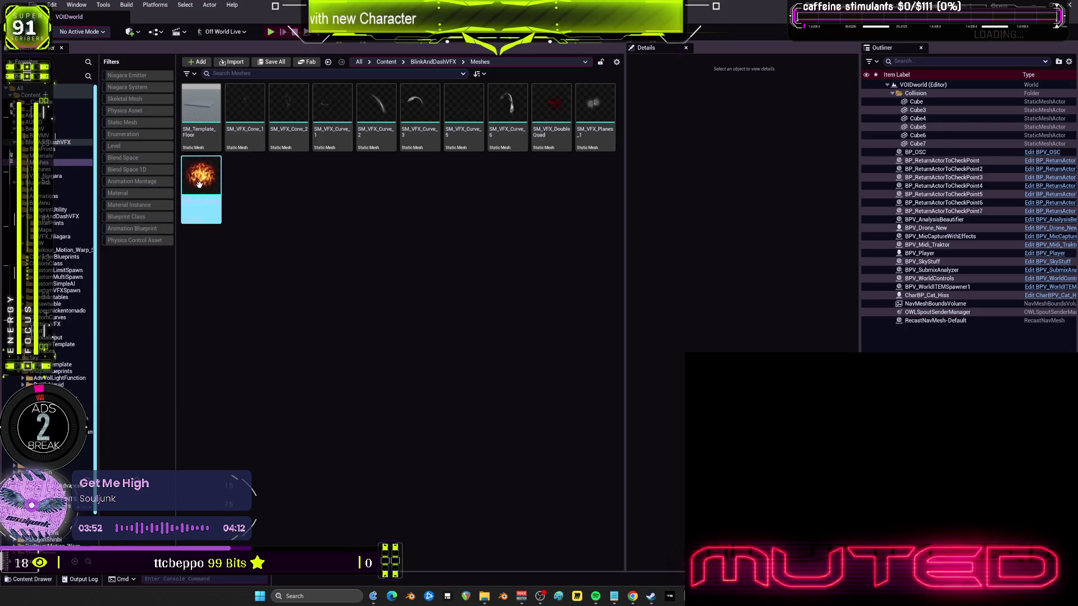
pyautogui.hotkey('ctrl', 'a')
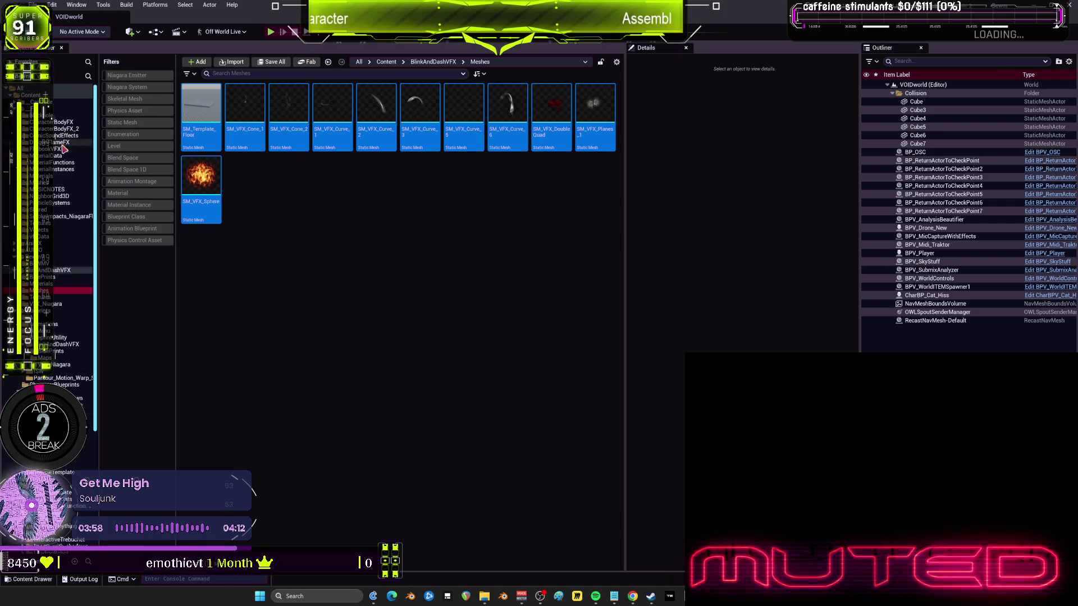
# Move the meshes into __FX Meshes, leaving duplicates SM_VFX_Cone_1 and SM_VFX_Sphere behind.
pyautogui.scroll(5, 44, 331)
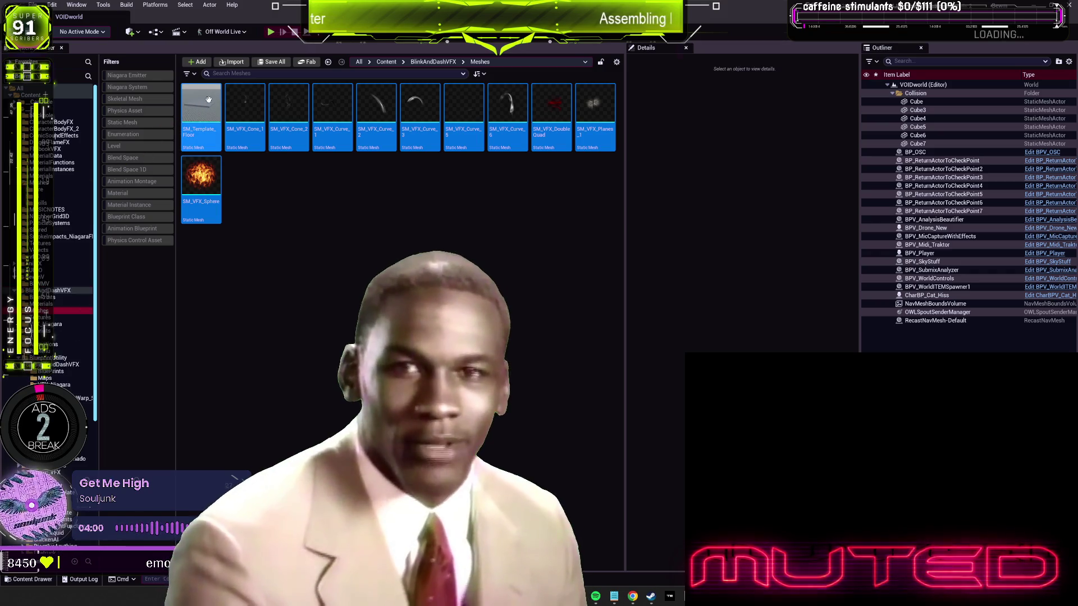
pyautogui.moveTo(220, 102)
pyautogui.moveTo(220, 101)
pyautogui.mouseDown()
pyautogui.moveTo(61, 216)
pyautogui.moveTo(50, 189)
pyautogui.mouseUp()
pyautogui.click(73, 204)
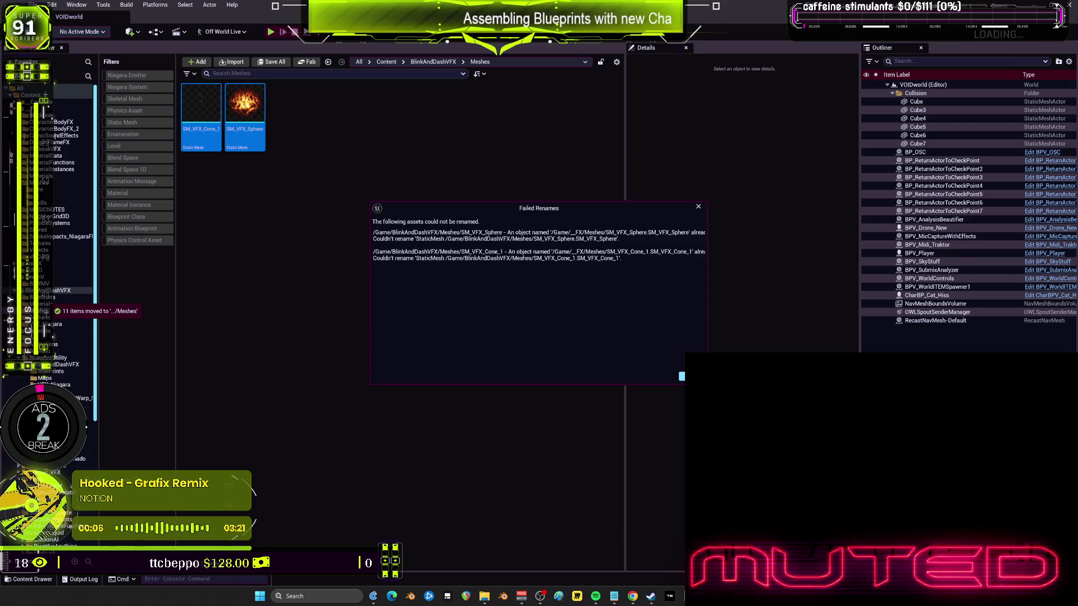
pyautogui.click(692, 376)
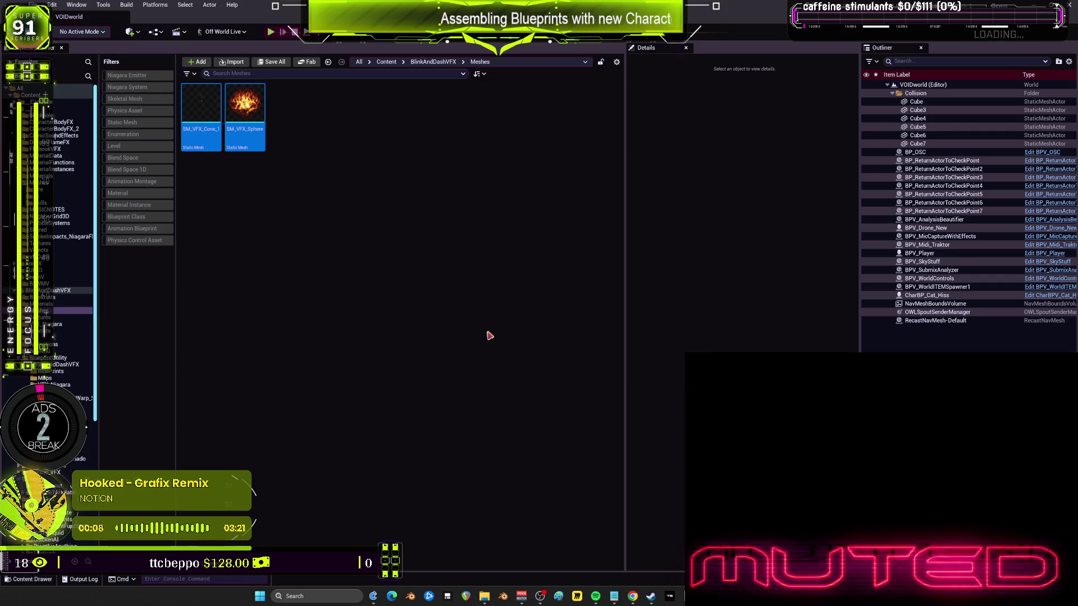
pyautogui.click(49, 305)
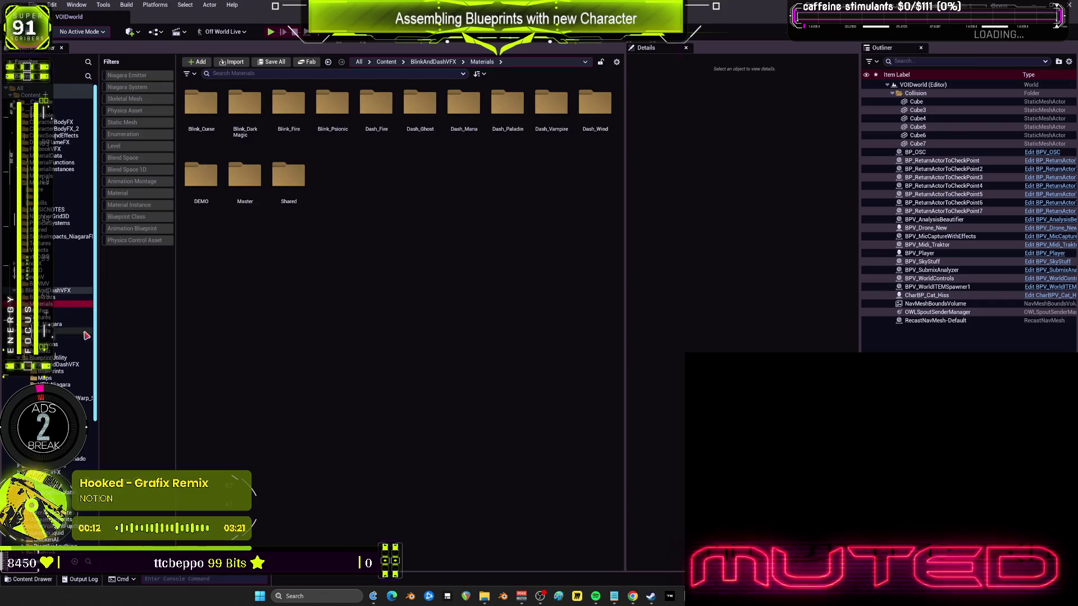
# Move the six flare textures into the main Flares folder, and the two leftovers into Textures.
pyautogui.click(50, 318)
pyautogui.click(49, 331)
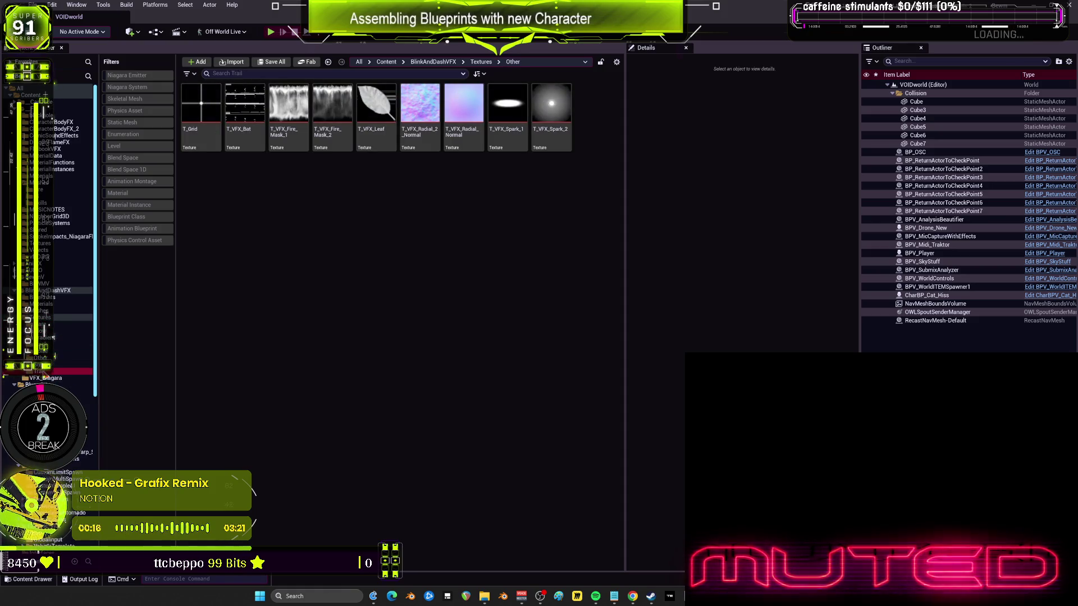
pyautogui.click(40, 371)
pyautogui.click(42, 324)
pyautogui.click(44, 317)
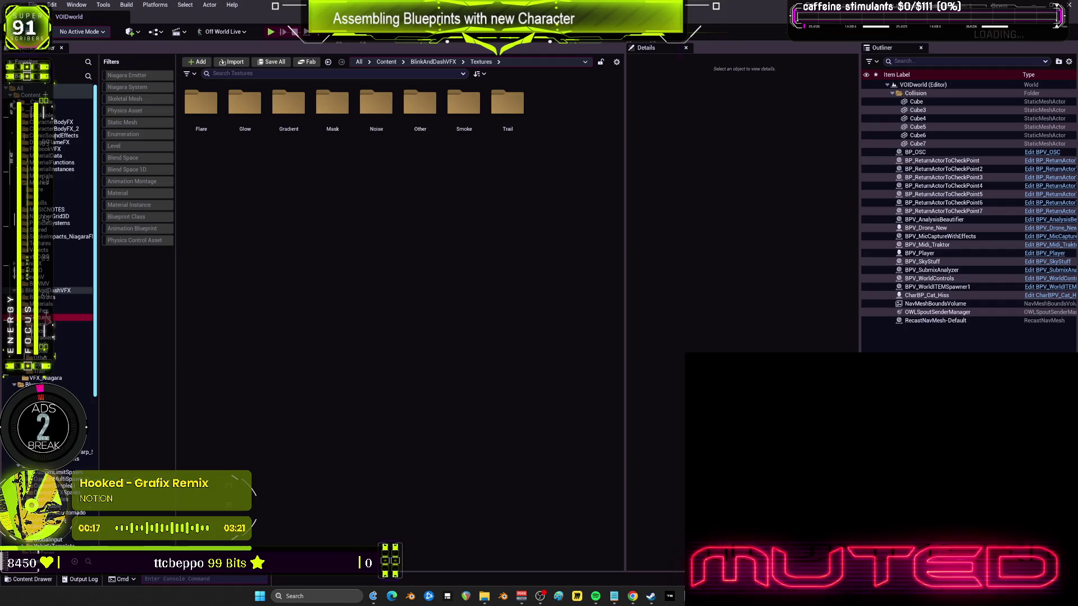
pyautogui.click(45, 324)
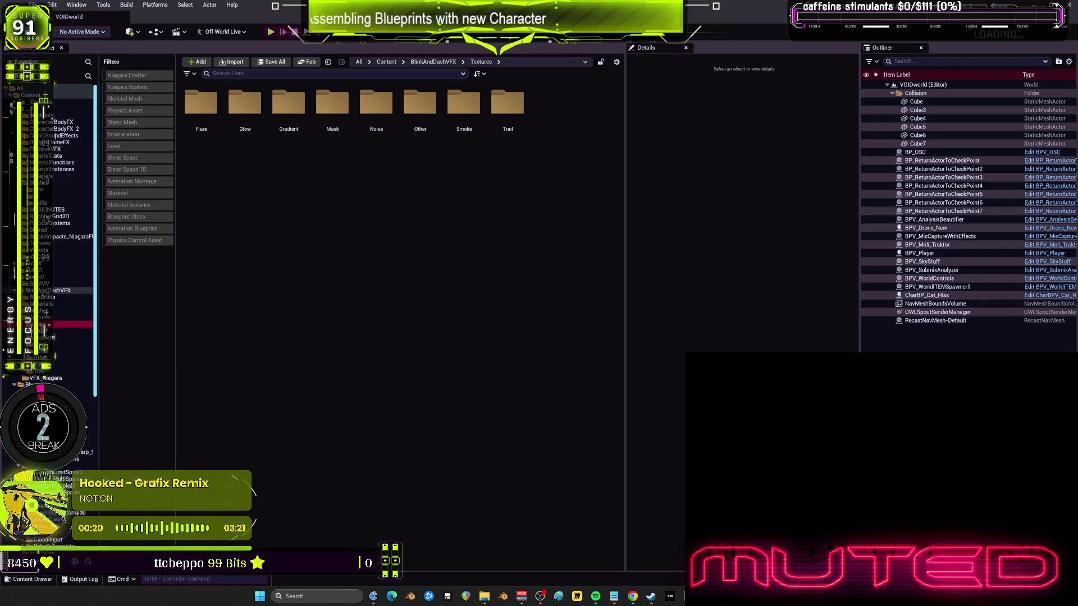
pyautogui.scroll(-1, 57, 185)
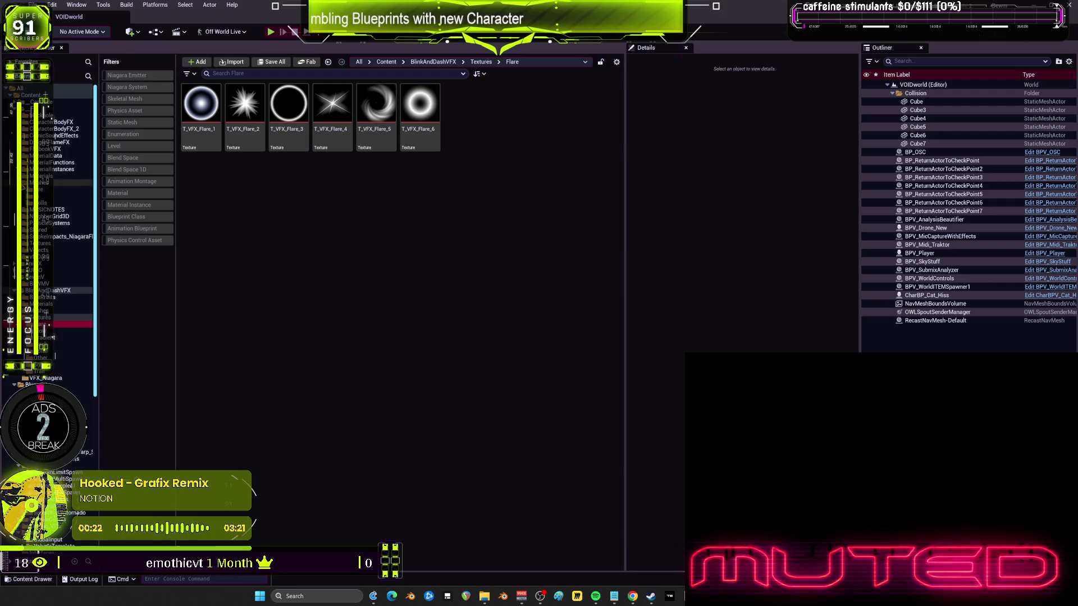
pyautogui.scroll(-3, 56, 225)
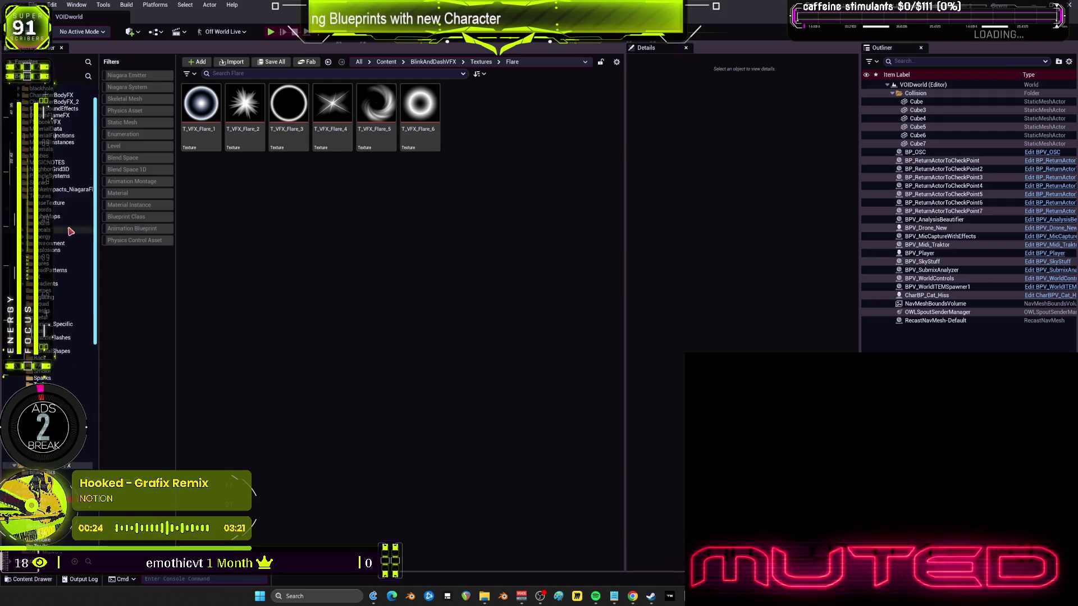
pyautogui.click(420, 113)
pyautogui.keyDown('ctrl'); pyautogui.click(376, 112); pyautogui.keyUp('ctrl')
pyautogui.keyDown('shift'); pyautogui.click(200, 107); pyautogui.keyUp('shift')
pyautogui.rightClick(208, 99)
pyautogui.moveTo(202, 107)
pyautogui.mouseDown()
pyautogui.moveTo(68, 169)
pyautogui.moveTo(49, 197)
pyautogui.mouseUp()
pyautogui.click(73, 218)
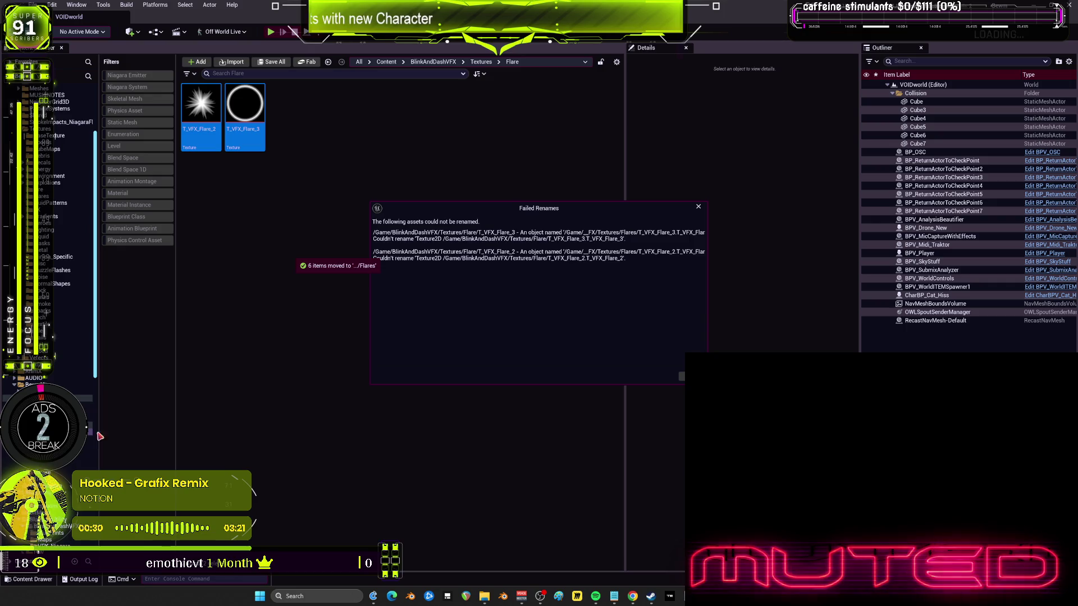
pyautogui.press('Return')
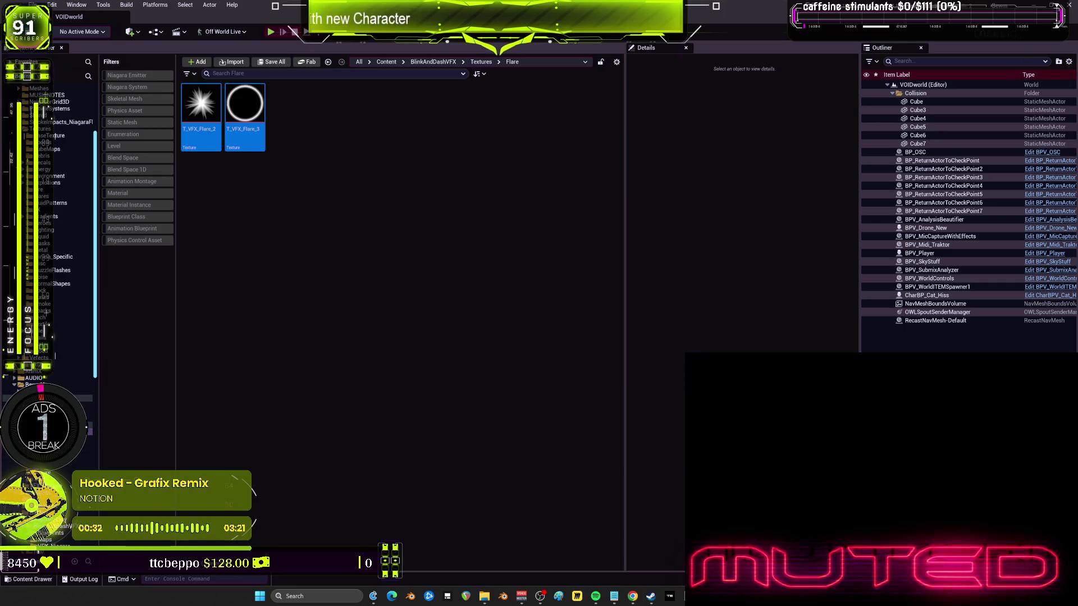
pyautogui.moveTo(201, 112); pyautogui.dragTo(62, 148)
pyautogui.click(62, 147)
# Move the three glow textures into Gradients and the five gradient textures into the main FX folder.
pyautogui.click(299, 143)
pyautogui.keyDown('ctrl'); pyautogui.click(201, 112); pyautogui.keyUp('ctrl')
pyautogui.keyDown('ctrl'); pyautogui.click(244, 112); pyautogui.keyUp('ctrl')
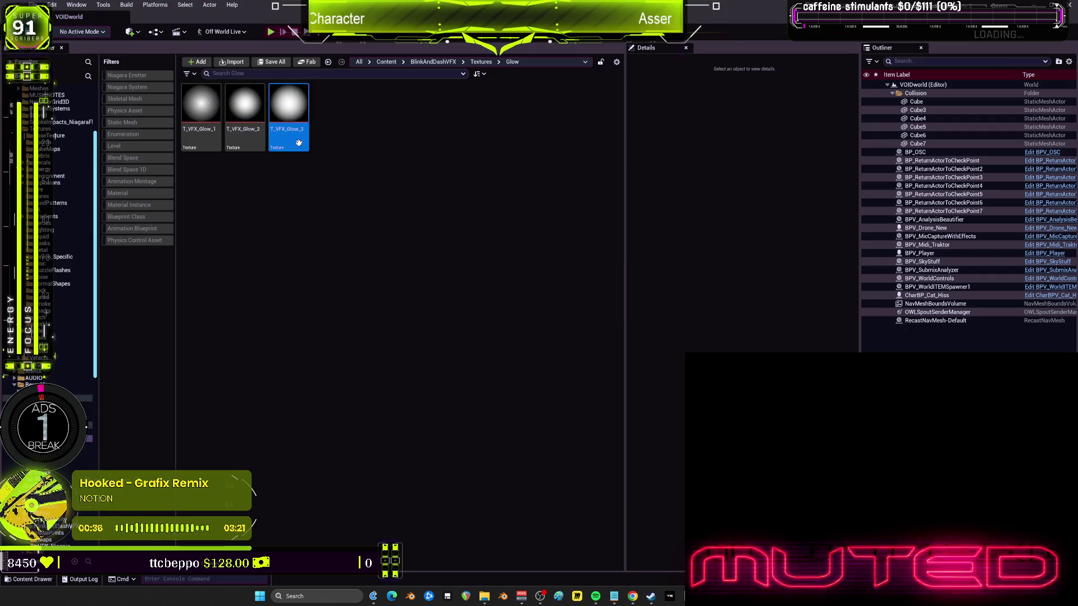
pyautogui.rightClick(197, 109)
pyautogui.moveTo(199, 115)
pyautogui.mouseDown()
pyautogui.moveTo(88, 220)
pyautogui.moveTo(54, 216)
pyautogui.mouseUp()
pyautogui.click(79, 236)
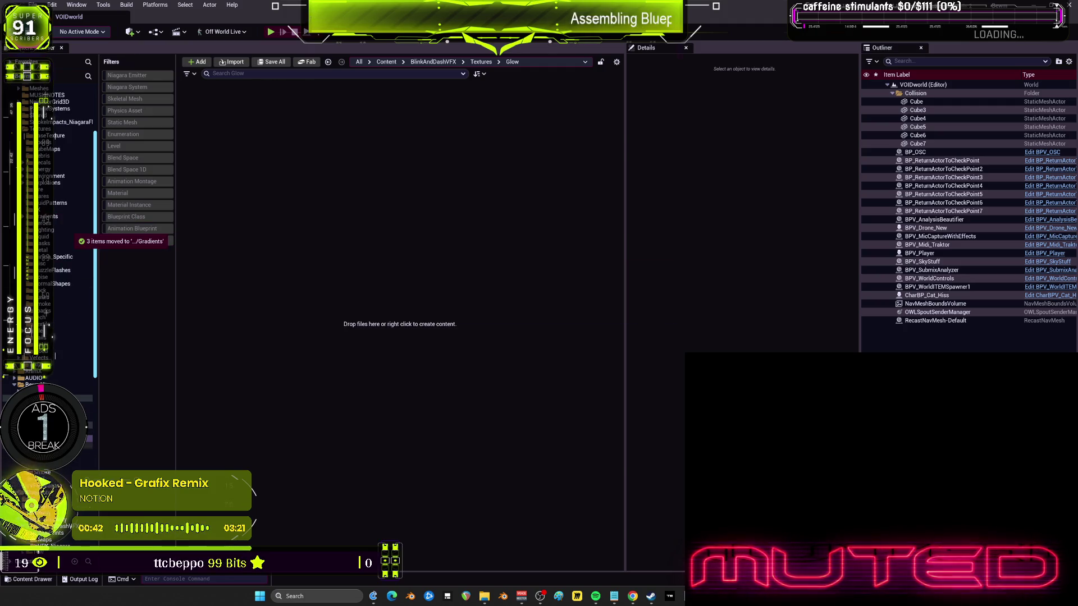
pyautogui.click(50, 217)
pyautogui.click(376, 113)
pyautogui.keyDown('shift'); pyautogui.click(201, 112); pyautogui.keyUp('shift')
pyautogui.moveTo(201, 112); pyautogui.dragTo(54, 216)
pyautogui.click(78, 233)
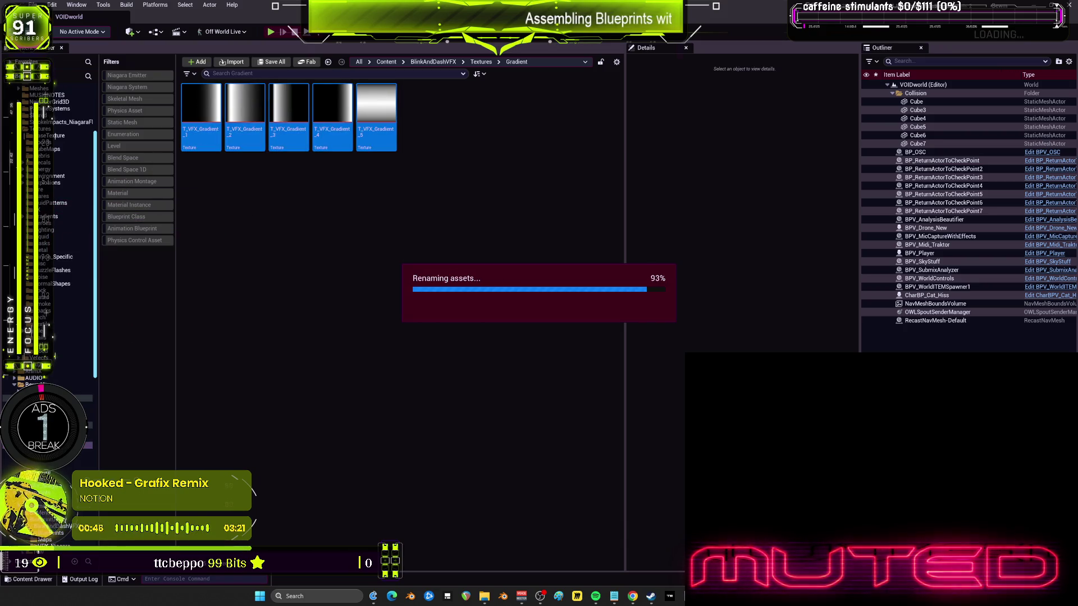
# Move the five mask textures into Masks and the 19 noise textures to their target folder.
pyautogui.click(44, 244)
pyautogui.click(360, 143)
pyautogui.keyDown('shift'); pyautogui.click(206, 115); pyautogui.keyUp('shift')
pyautogui.moveTo(206, 115); pyautogui.dragTo(55, 244)
pyautogui.click(79, 261)
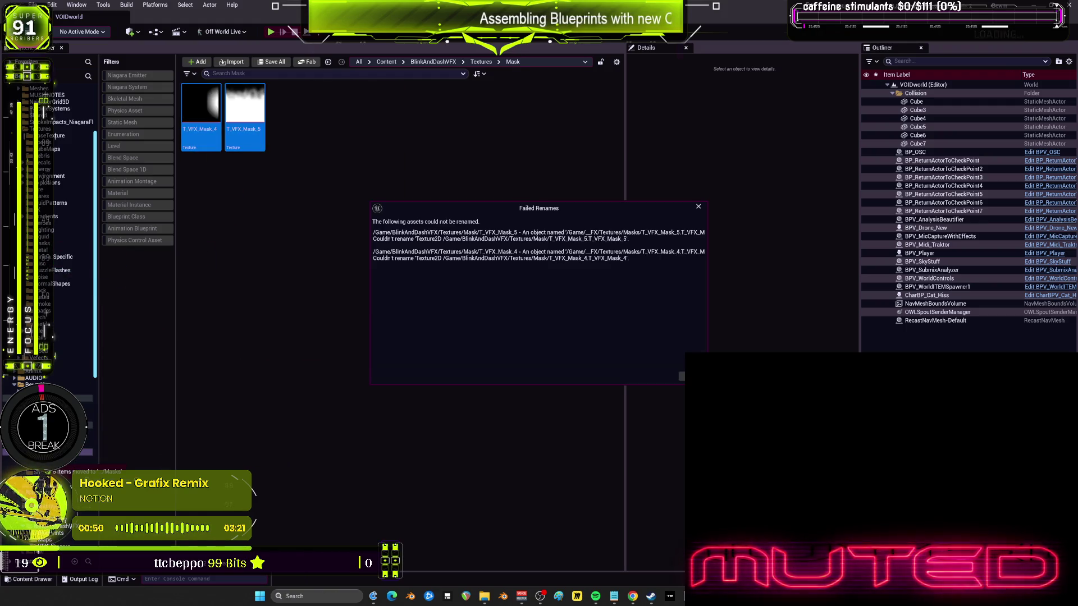
pyautogui.click(663, 393)
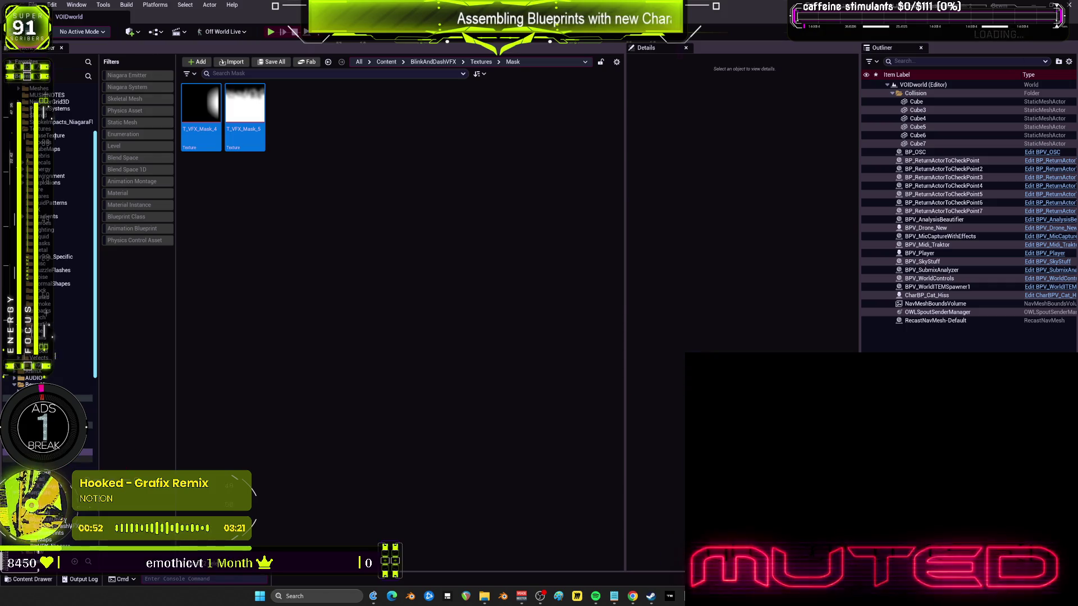
pyautogui.click(43, 276)
pyautogui.click(552, 180)
pyautogui.keyDown('shift'); pyautogui.click(201, 116); pyautogui.keyUp('shift')
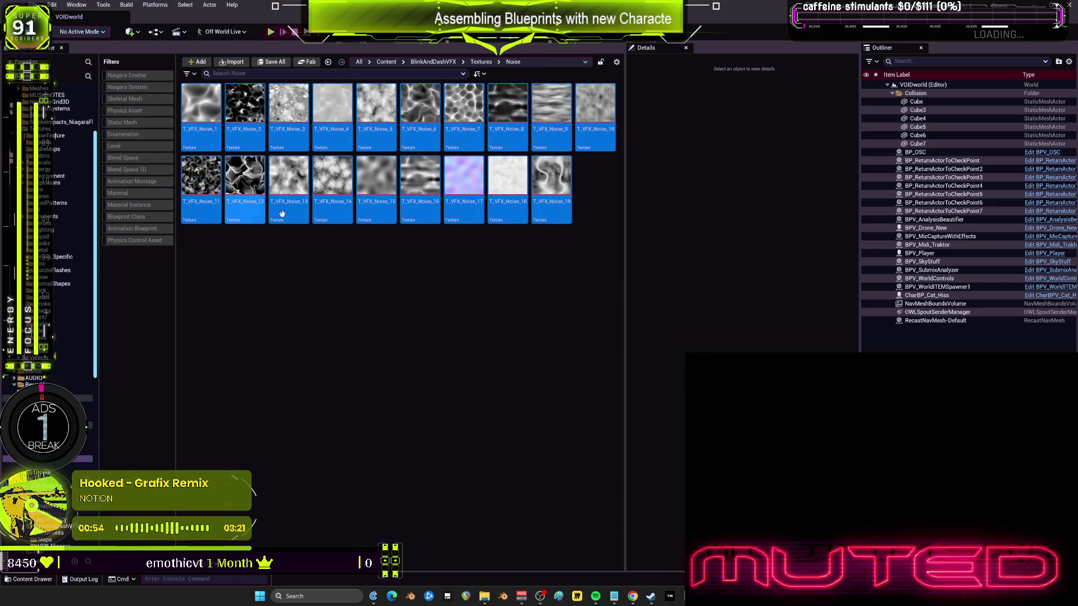
pyautogui.moveTo(201, 185)
pyautogui.mouseDown()
pyautogui.moveTo(194, 179)
pyautogui.moveTo(97, 317)
pyautogui.moveTo(54, 271)
pyautogui.moveTo(55, 260)
pyautogui.moveTo(312, 272)
pyautogui.moveTo(55, 278)
pyautogui.mouseUp()
pyautogui.click(79, 303)
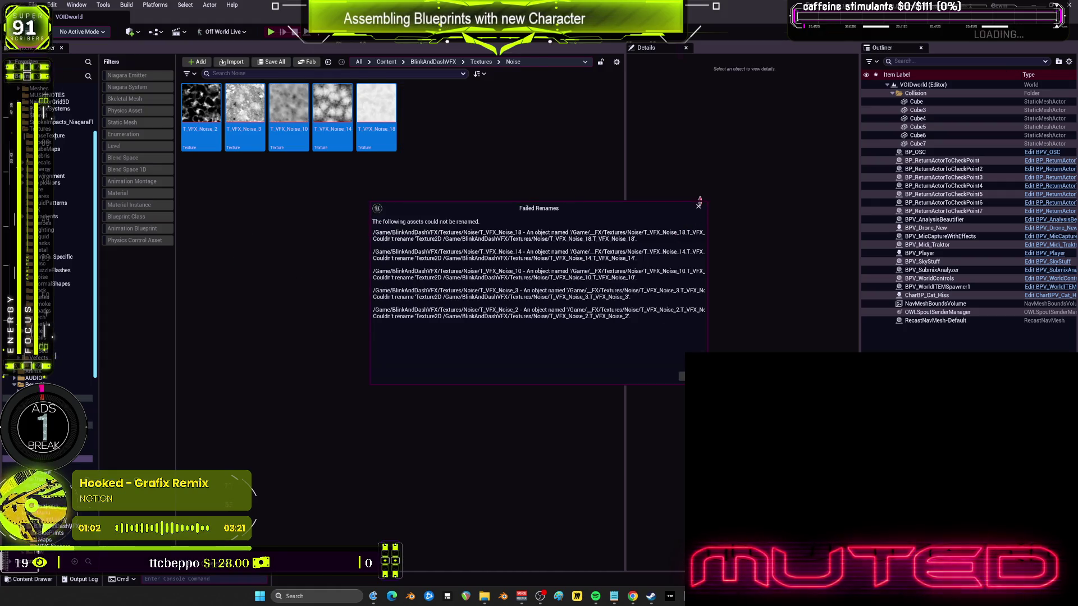
pyautogui.click(698, 207)
# Move the nine Other, eight Smoke and three Trail textures out to their target folders.
pyautogui.click(551, 113)
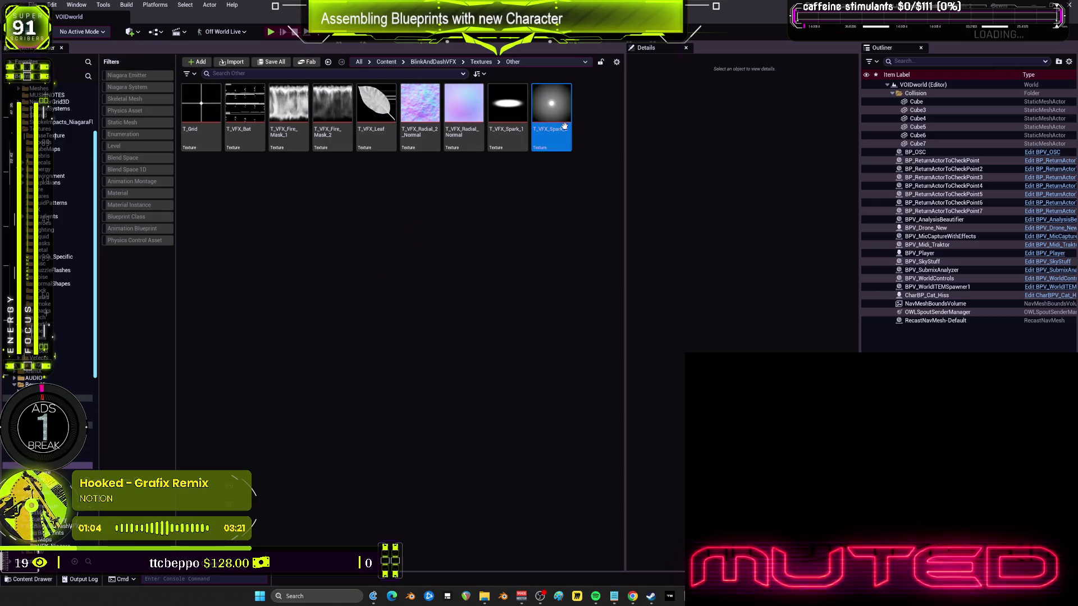
pyautogui.keyDown('shift'); pyautogui.click(209, 137); pyautogui.keyUp('shift')
pyautogui.moveTo(209, 137)
pyautogui.mouseDown()
pyautogui.moveTo(81, 339)
pyautogui.moveTo(81, 290)
pyautogui.moveTo(54, 217)
pyautogui.mouseUp()
pyautogui.click(73, 224)
pyautogui.click(44, 303)
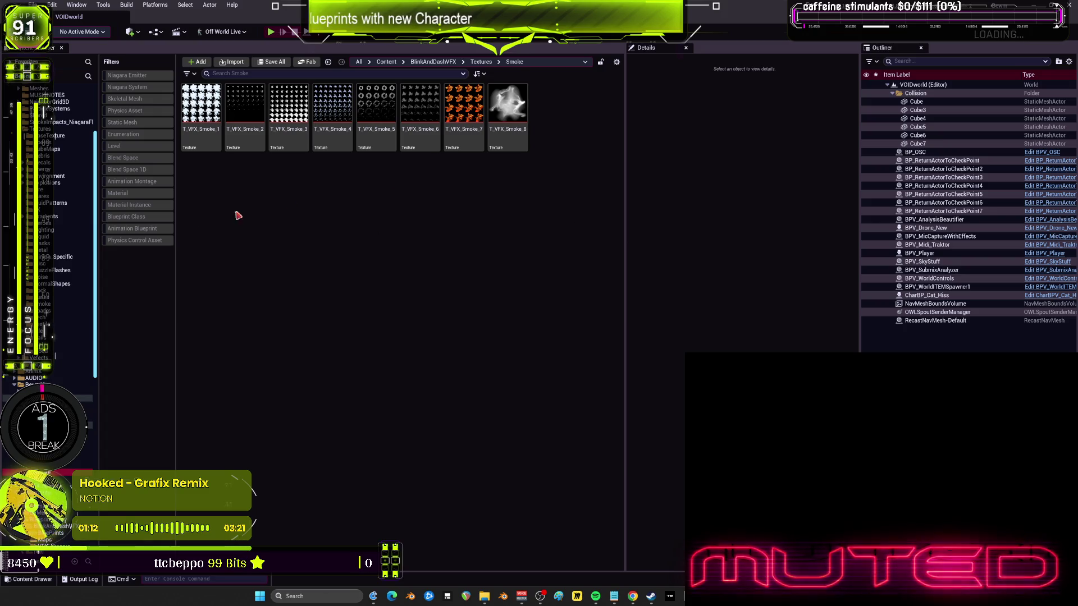
pyautogui.click(495, 137)
pyautogui.keyDown('shift'); pyautogui.click(203, 110); pyautogui.keyUp('shift')
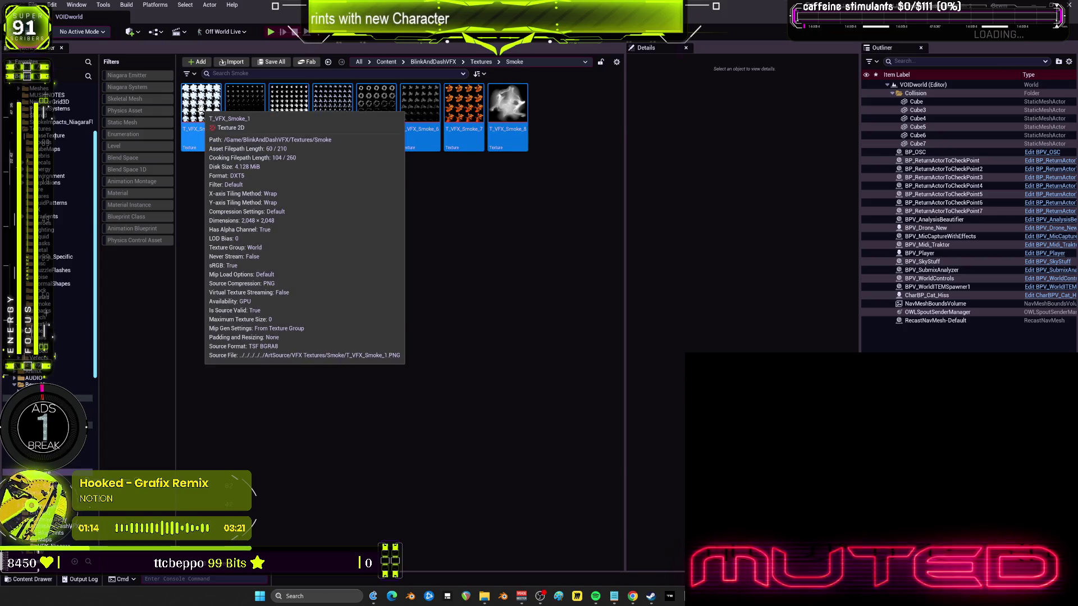
pyautogui.moveTo(201, 110); pyautogui.dragTo(52, 312)
pyautogui.click(65, 318)
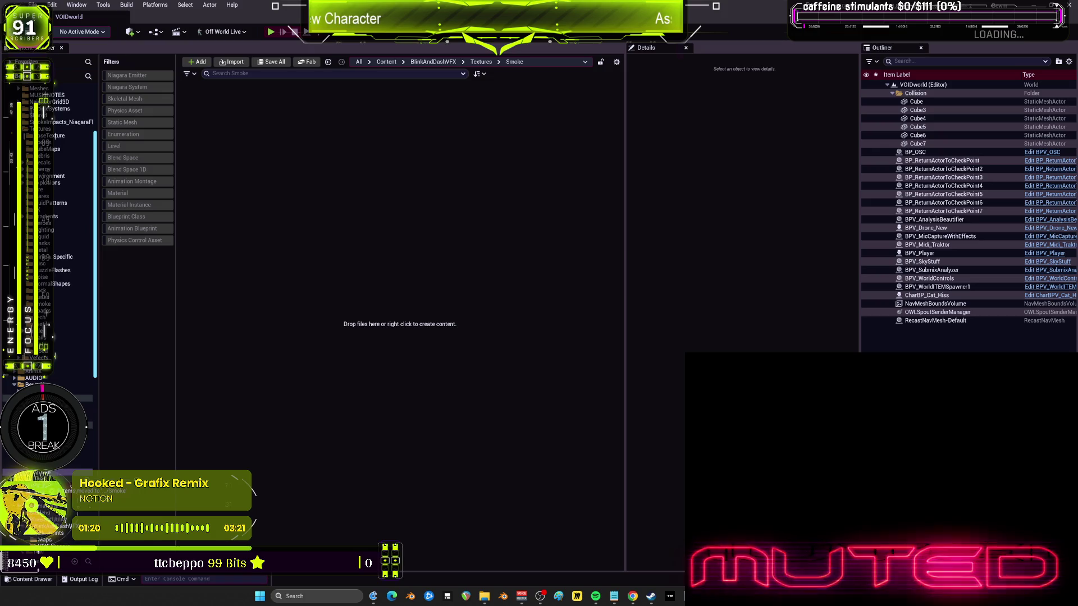
pyautogui.click(51, 338)
pyautogui.click(299, 136)
pyautogui.keyDown('shift'); pyautogui.click(201, 112); pyautogui.keyUp('shift')
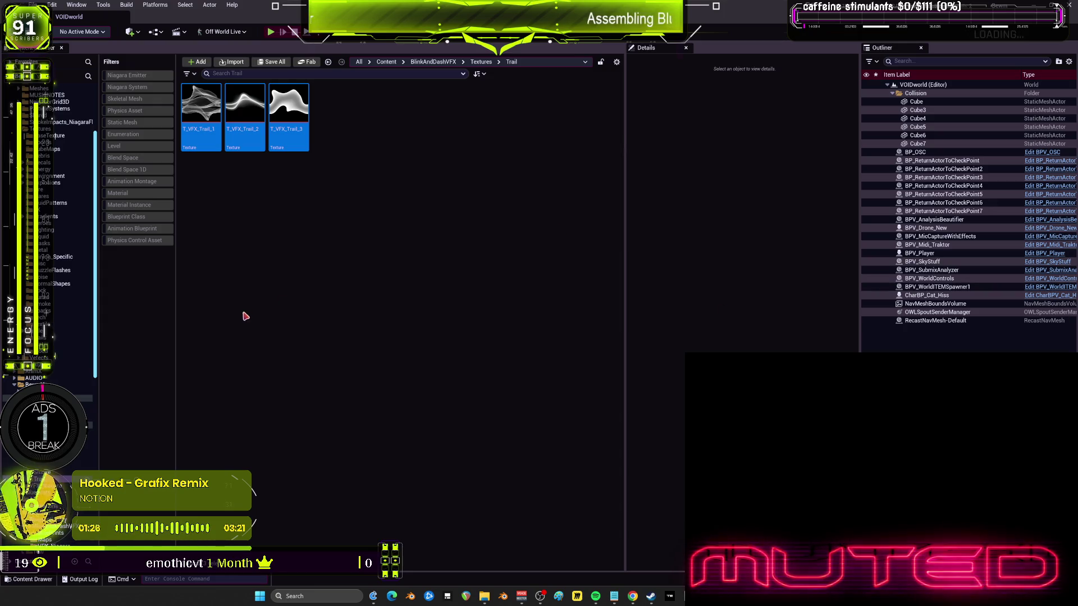
pyautogui.moveTo(202, 108); pyautogui.dragTo(52, 338)
pyautogui.click(67, 355)
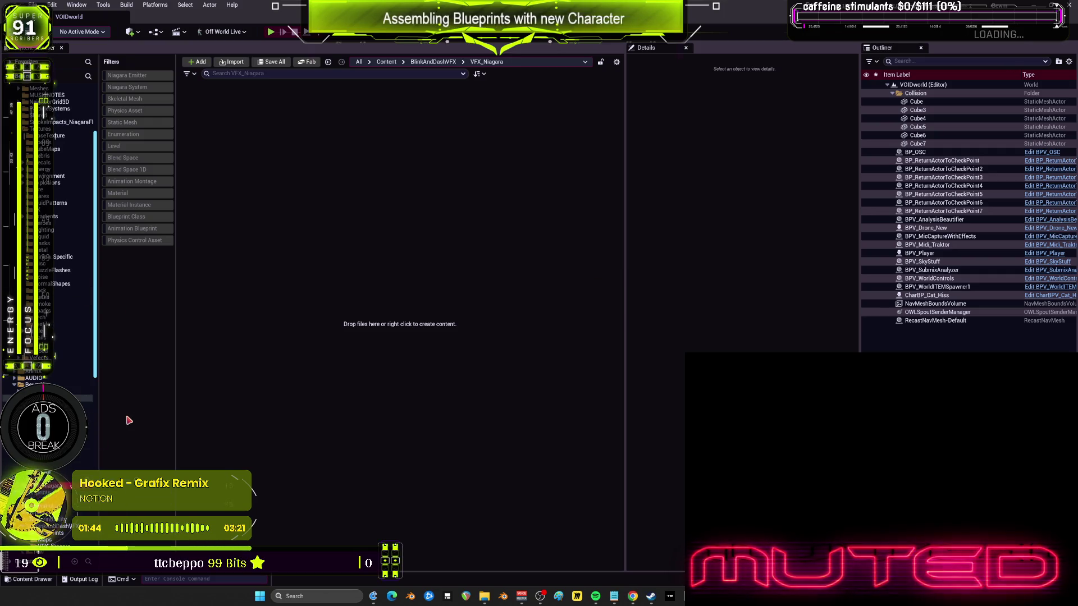
# Filter Textures to Texture assets and move the seven remaining textures into the Textures folder.
pyautogui.click(54, 130)
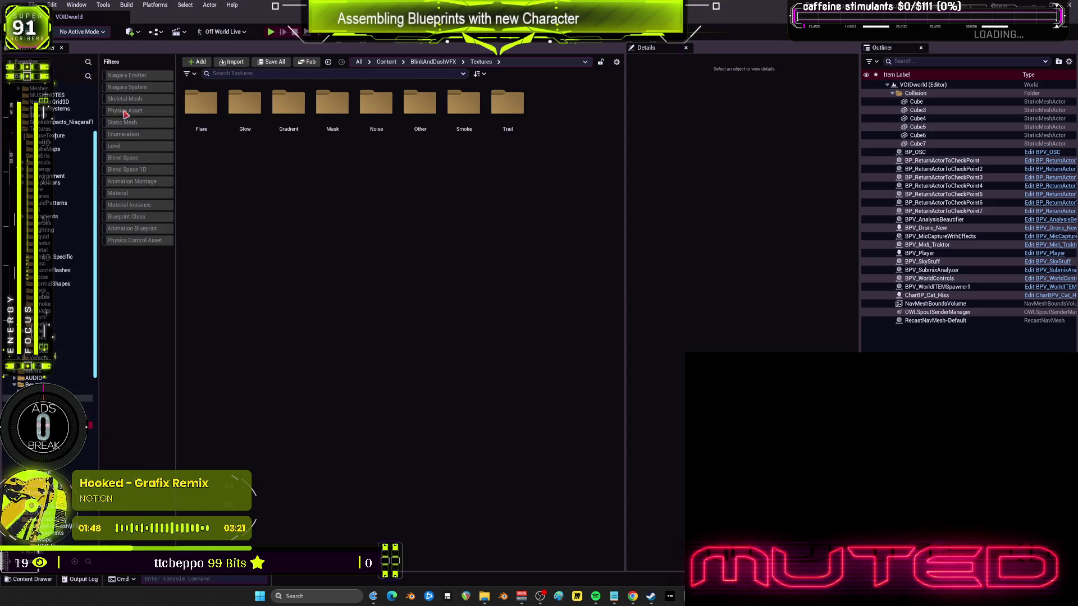
pyautogui.click(184, 76)
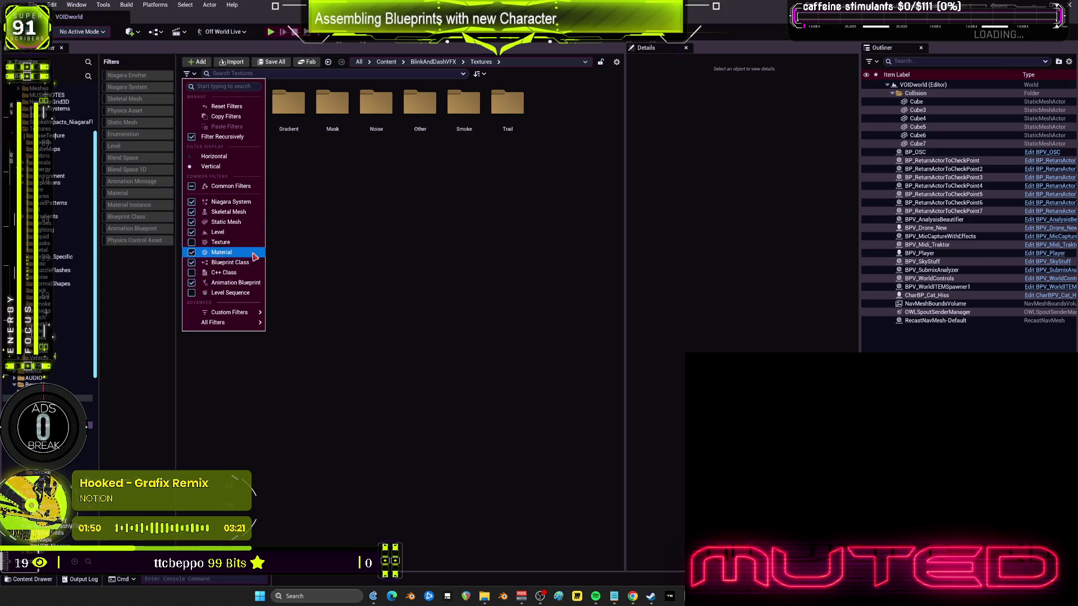
pyautogui.click(236, 253)
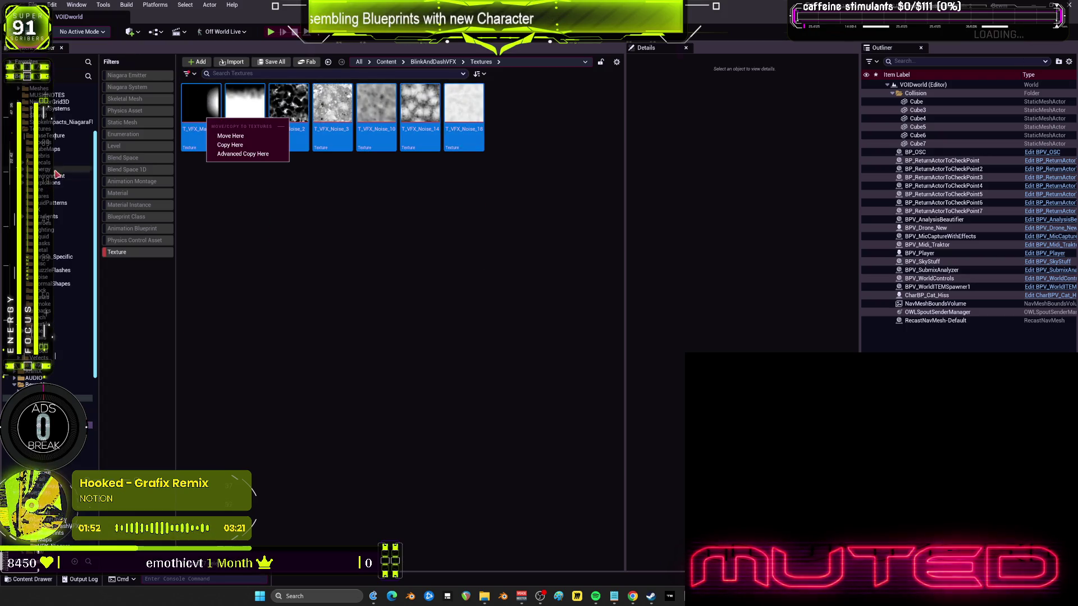
pyautogui.click(464, 107)
pyautogui.keyDown('shift'); pyautogui.click(200, 106); pyautogui.keyUp('shift')
pyautogui.scroll(3, 59, 188)
pyautogui.moveTo(200, 109)
pyautogui.mouseDown()
pyautogui.moveTo(96, 220)
pyautogui.moveTo(49, 225)
pyautogui.mouseUp()
pyautogui.click(67, 240)
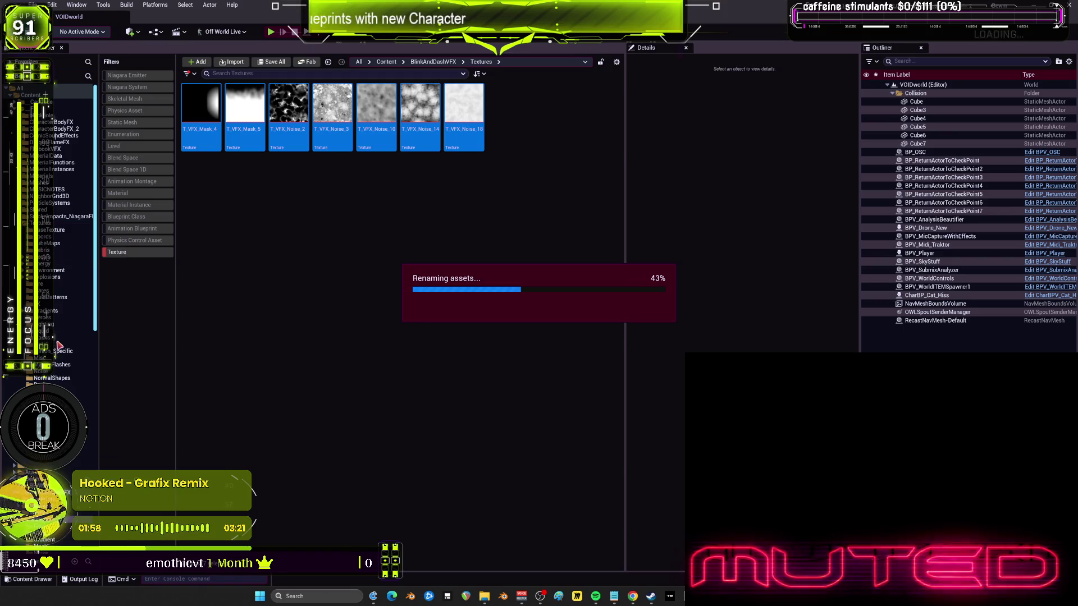
# Select the ten emptied texture subfolders, from Mask onward, and delete them.
pyautogui.scroll(-10, 56, 224)
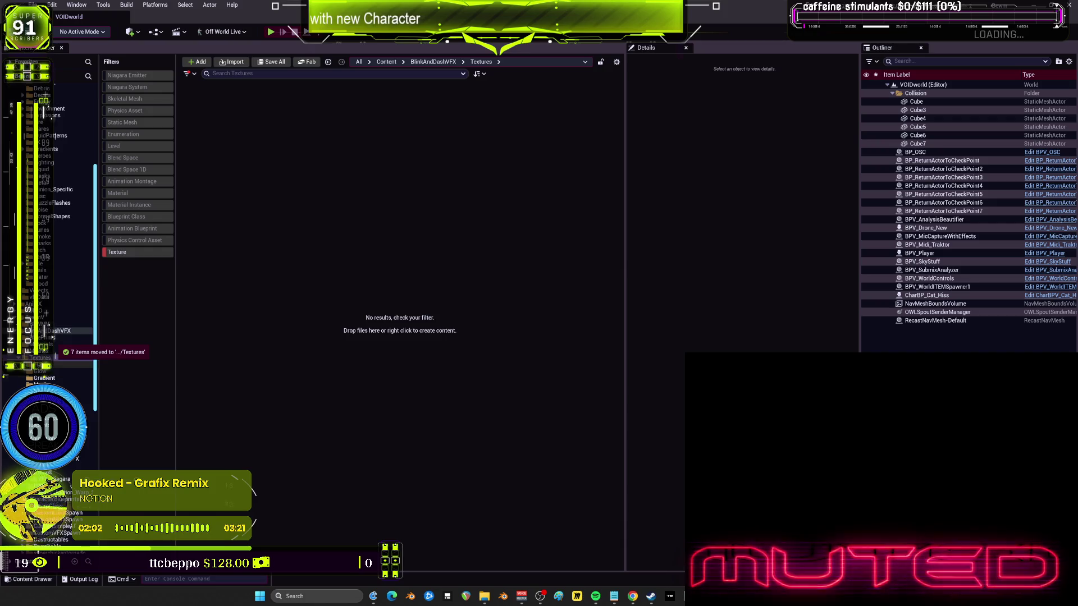
pyautogui.click(53, 385)
pyautogui.click(54, 411)
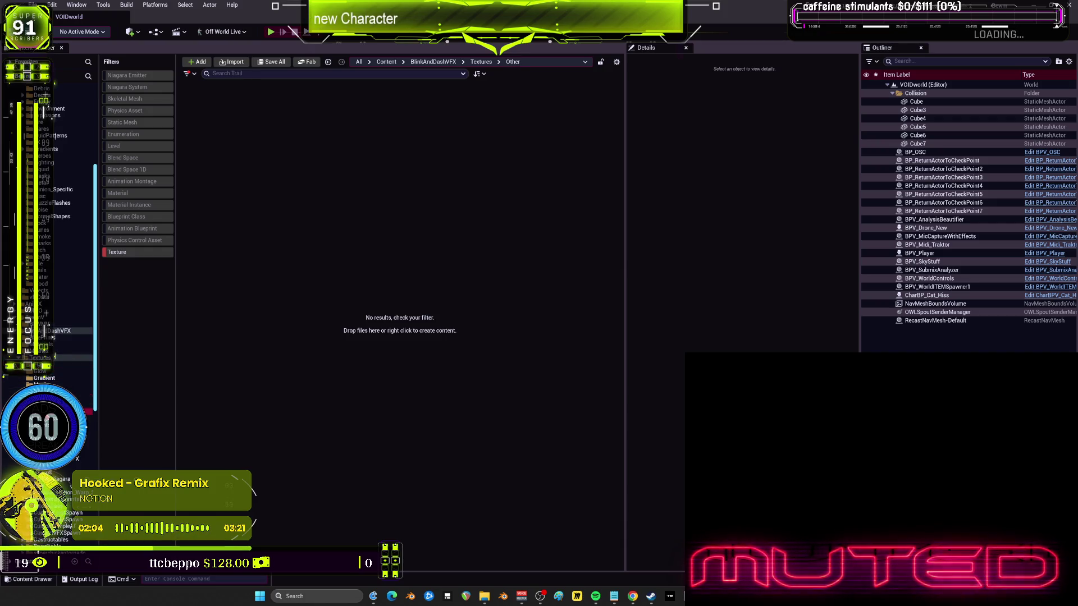
pyautogui.keyDown('shift'); pyautogui.click(55, 357); pyautogui.keyUp('shift')
pyautogui.press('Delete')
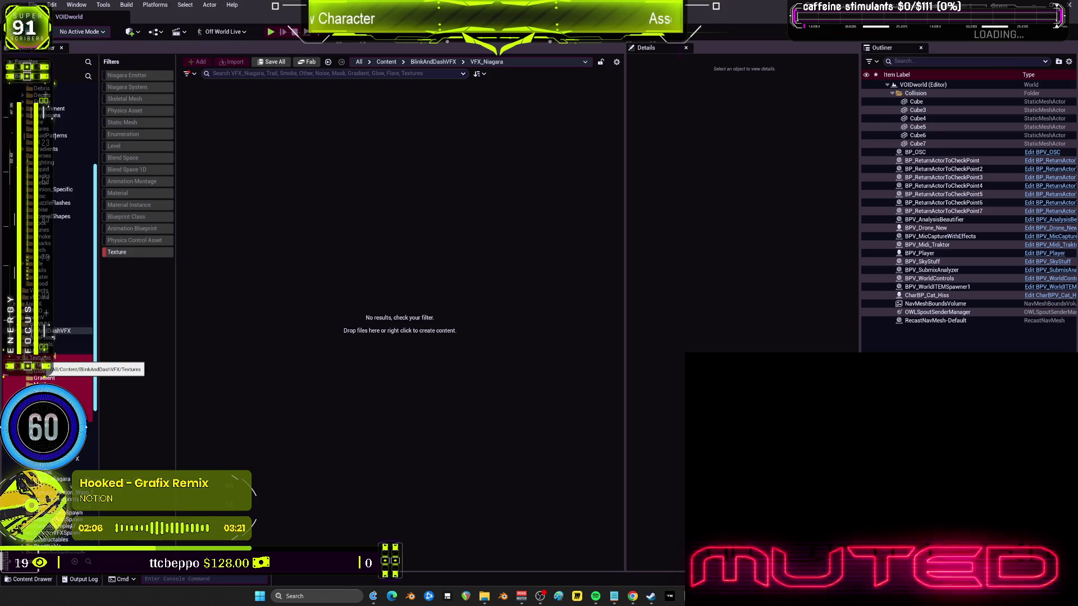
# Confirm deleting the ten empty folders and save all modified content.
pyautogui.click(59, 379)
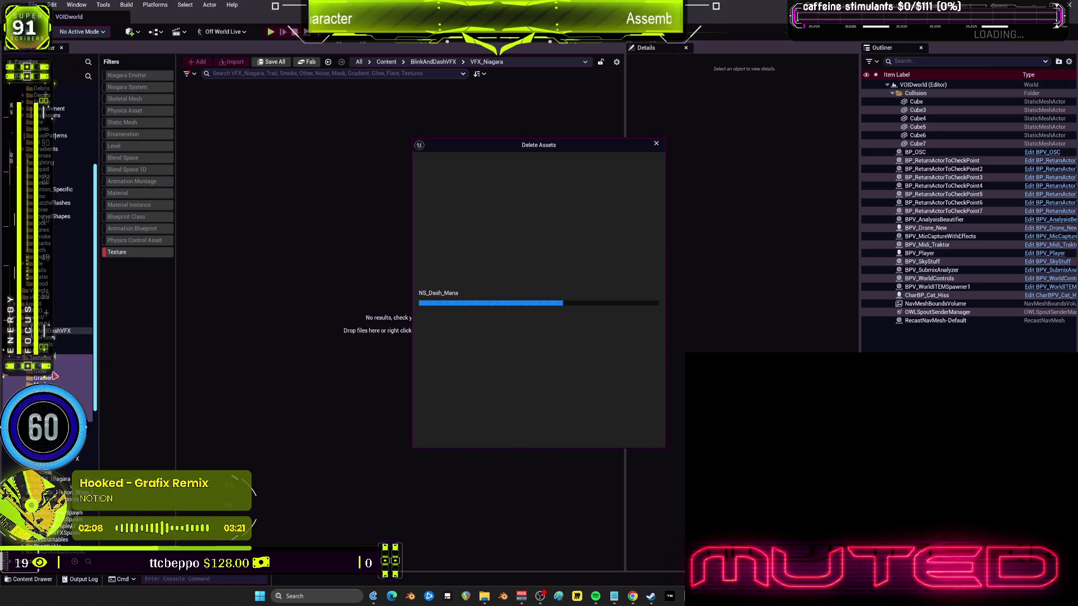
pyautogui.click(610, 434)
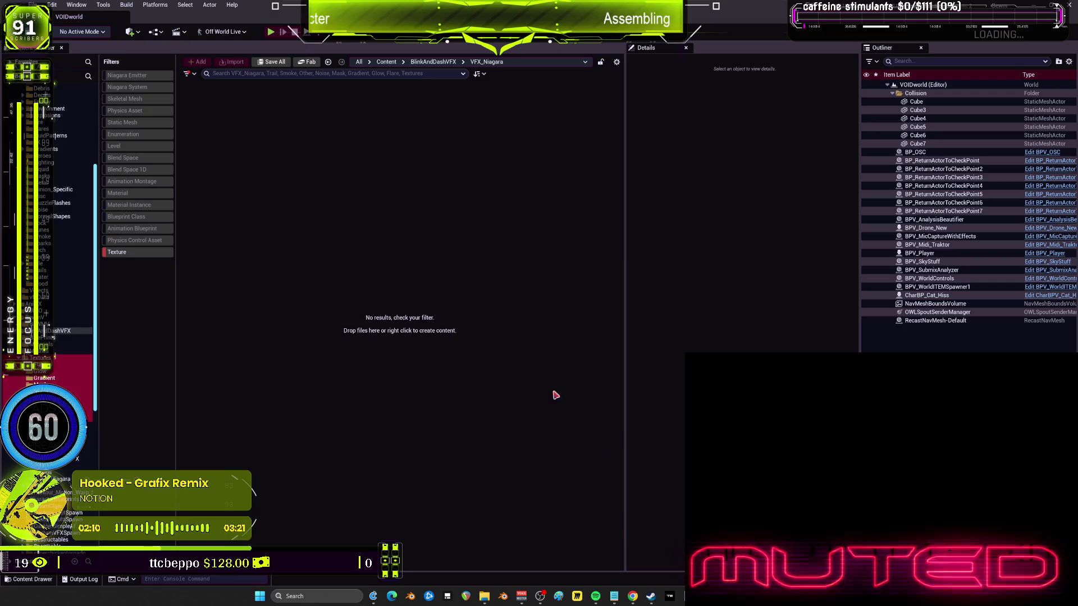
pyautogui.rightClick(55, 331)
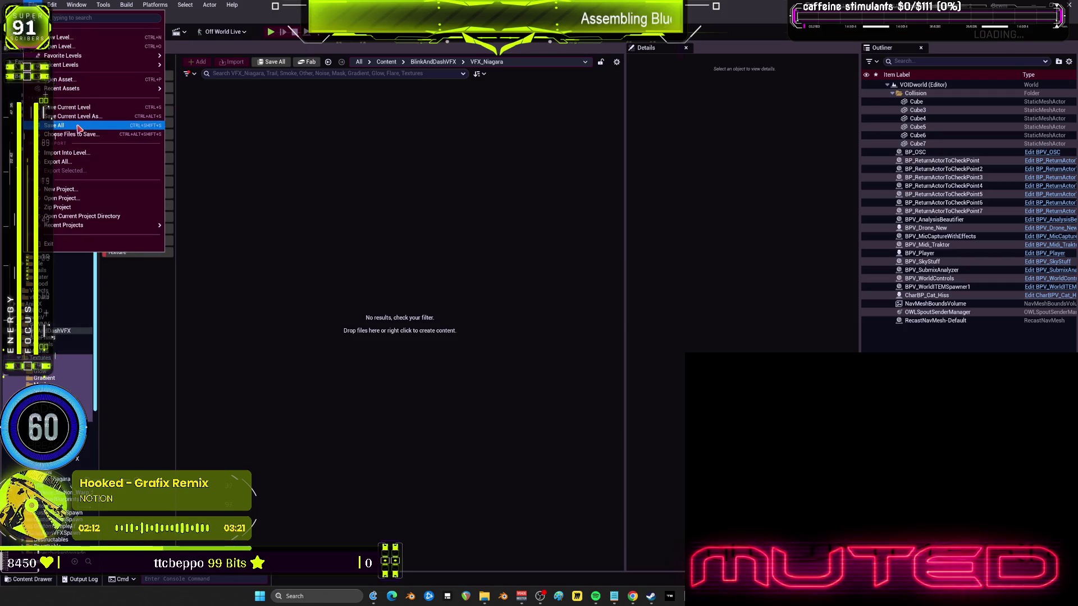
pyautogui.click(78, 124)
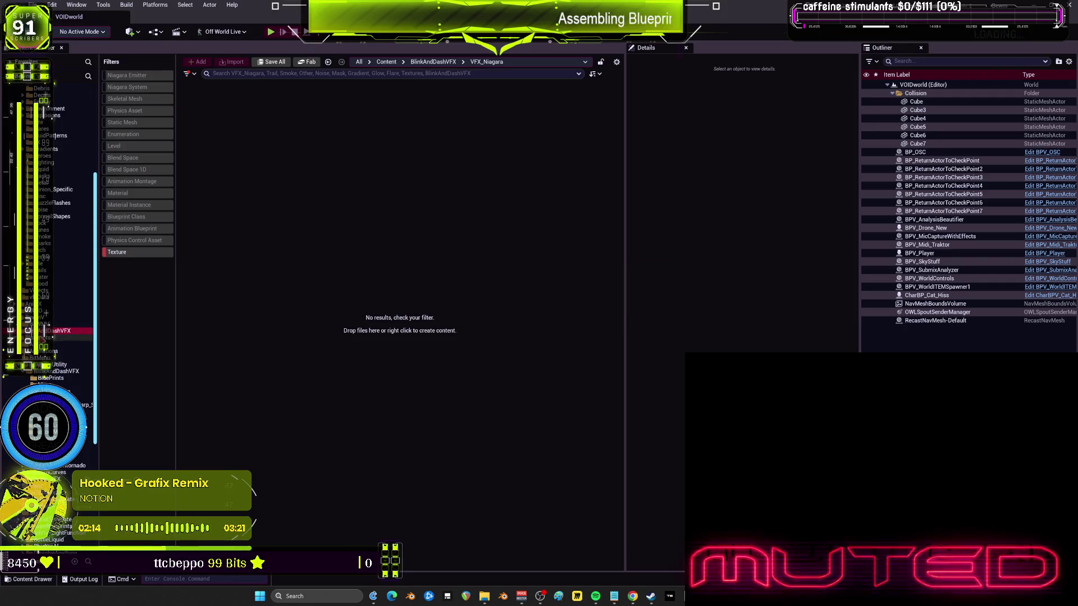
# Update redirector references on the content folder from the CasCade folder's options.
pyautogui.scroll(3, 54, 337)
pyautogui.scroll(3, 54, 168)
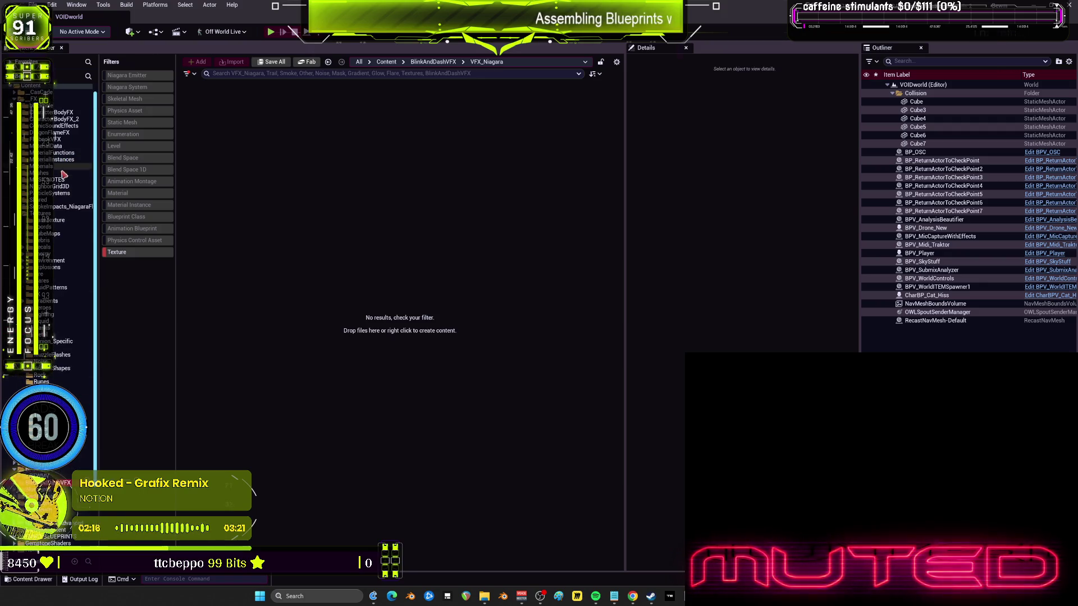
pyautogui.scroll(5, 51, 113)
pyautogui.click(34, 95)
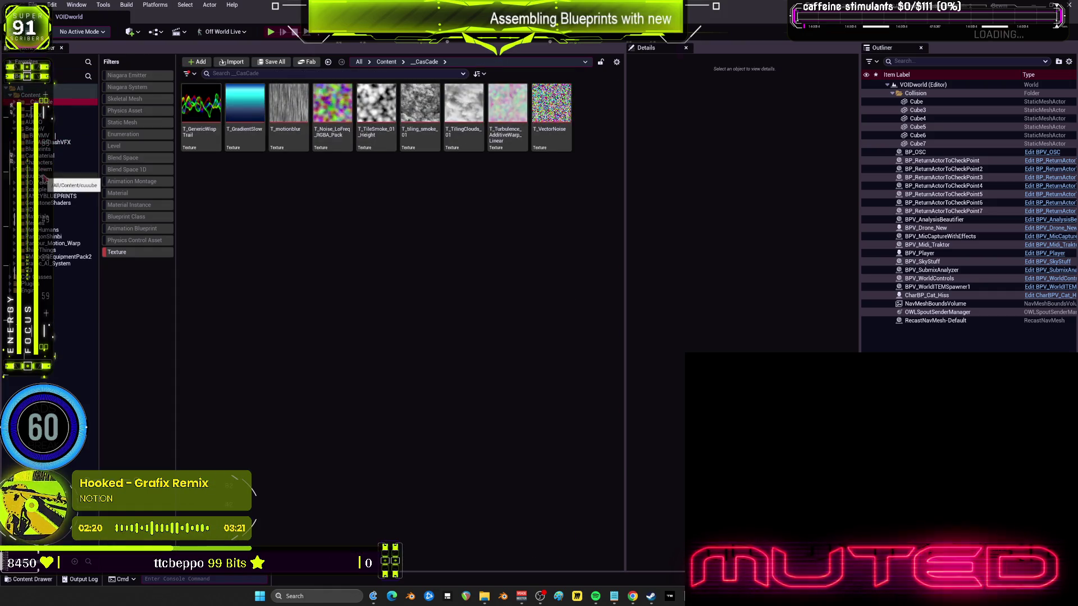
pyautogui.click(34, 102)
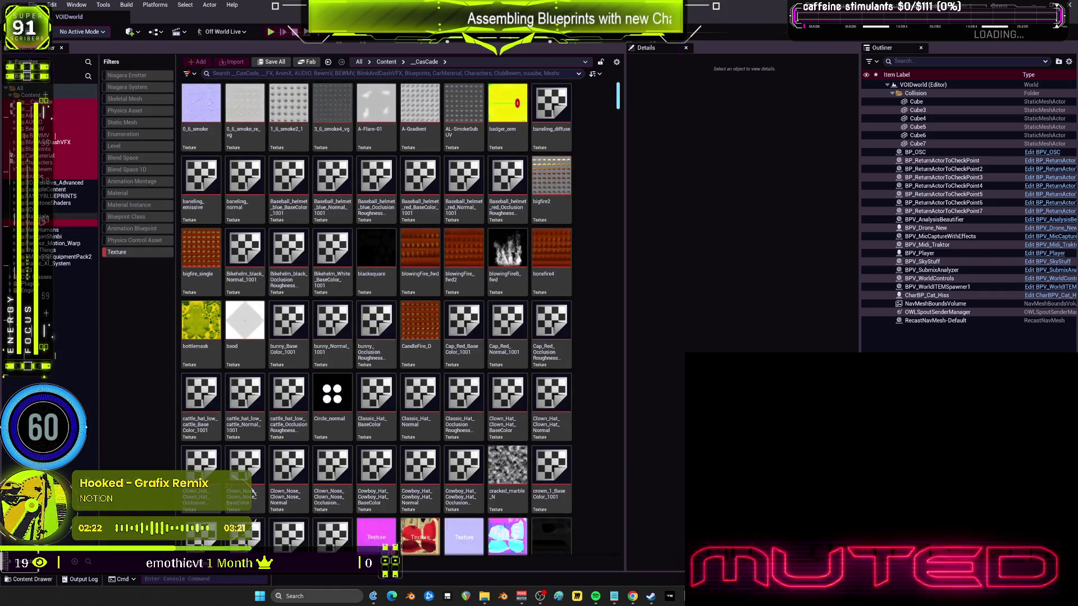
pyautogui.rightClick(50, 220)
pyautogui.click(104, 357)
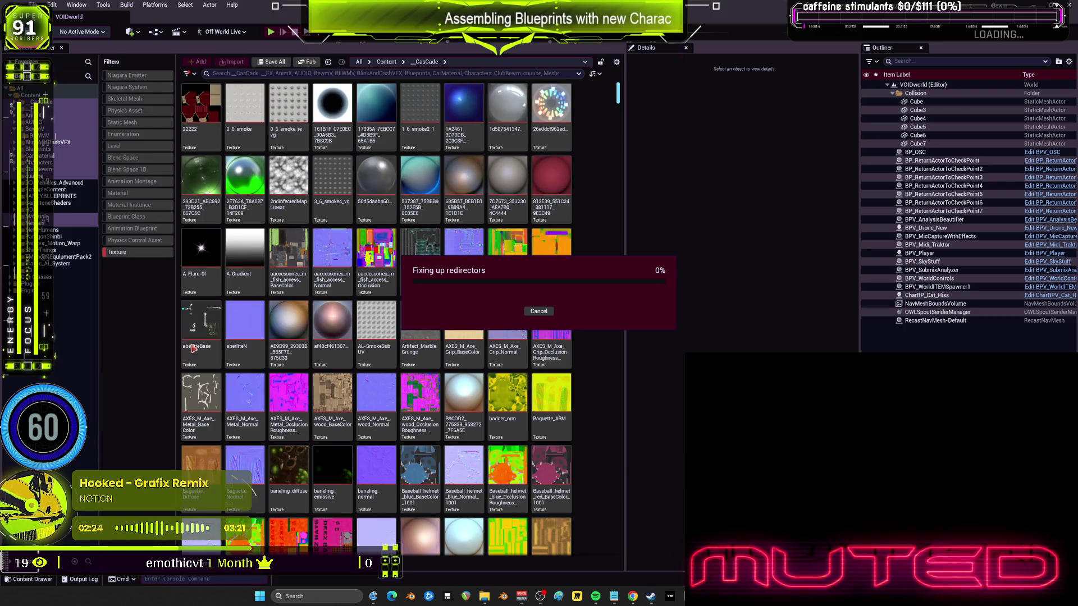
pyautogui.click(422, 458)
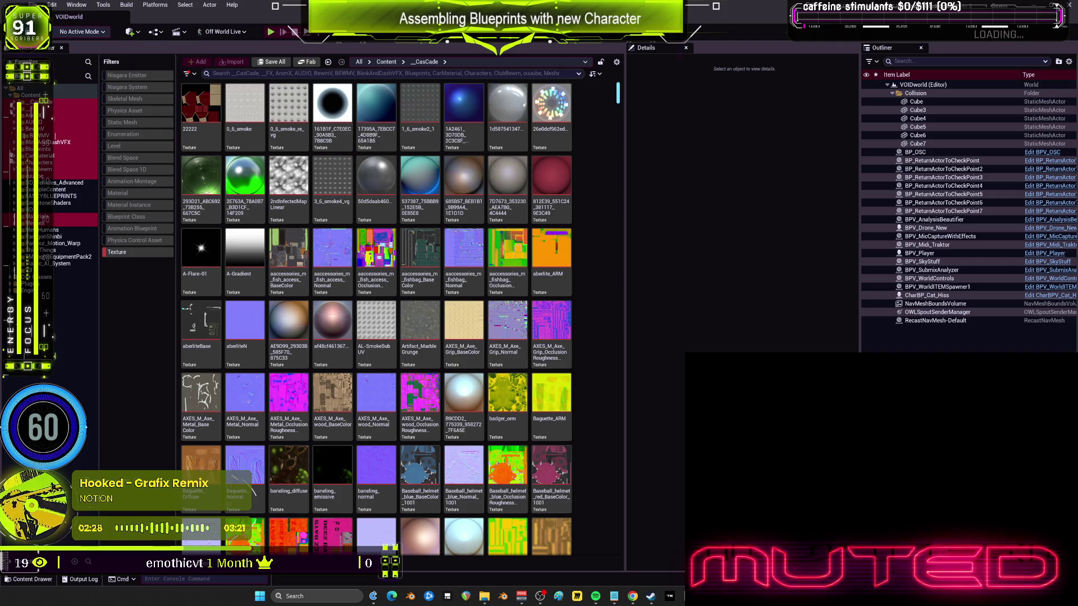
# Clear the texture-only filter and navigate to the ClubBewm folder.
pyautogui.click(144, 260)
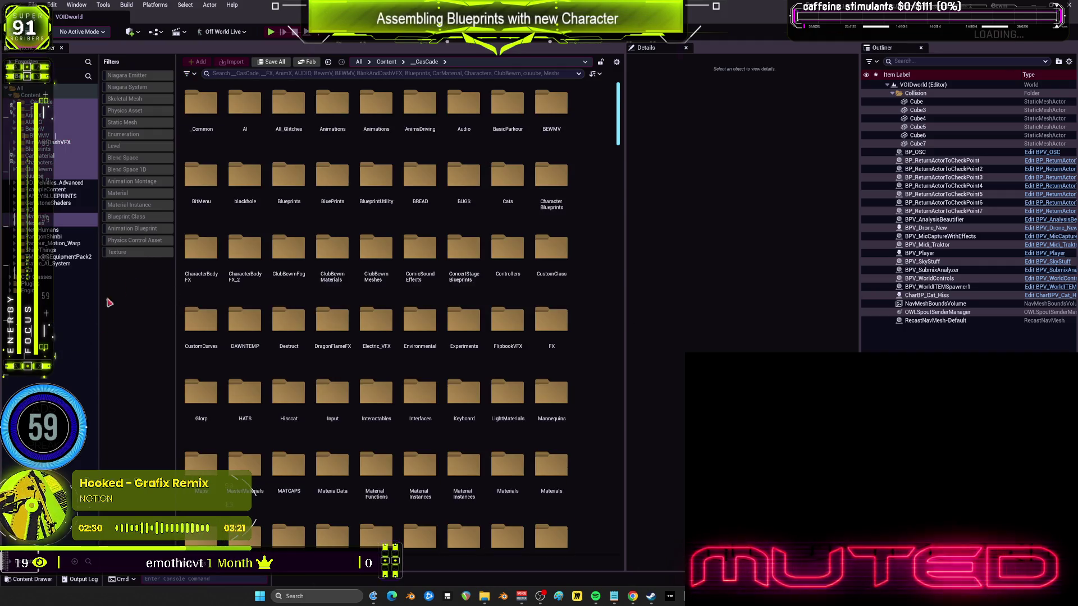
pyautogui.click(39, 176)
pyautogui.click(40, 169)
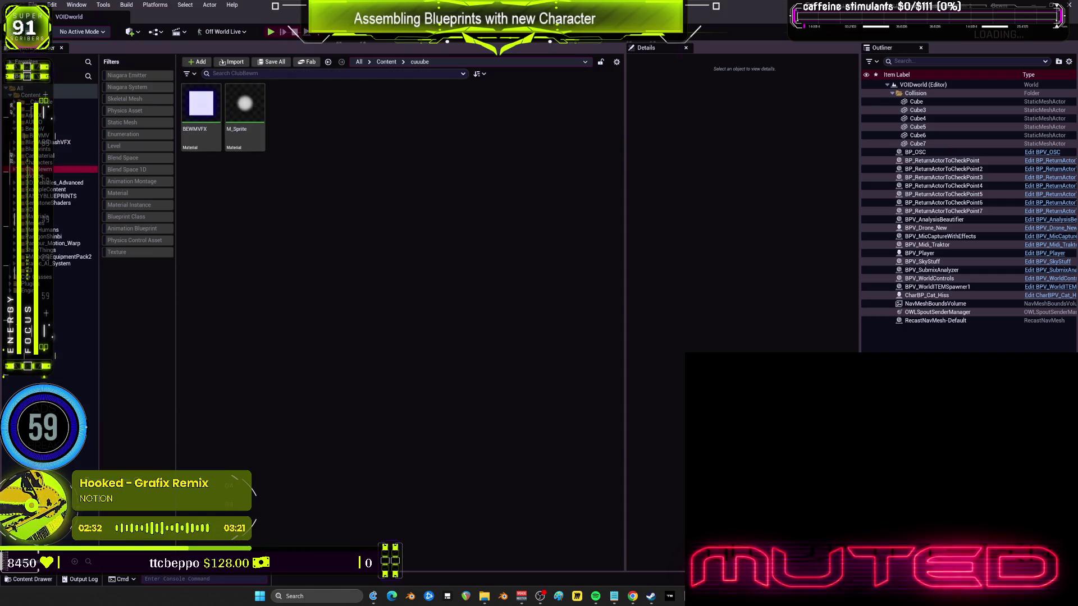
pyautogui.scroll(-1, 40, 169)
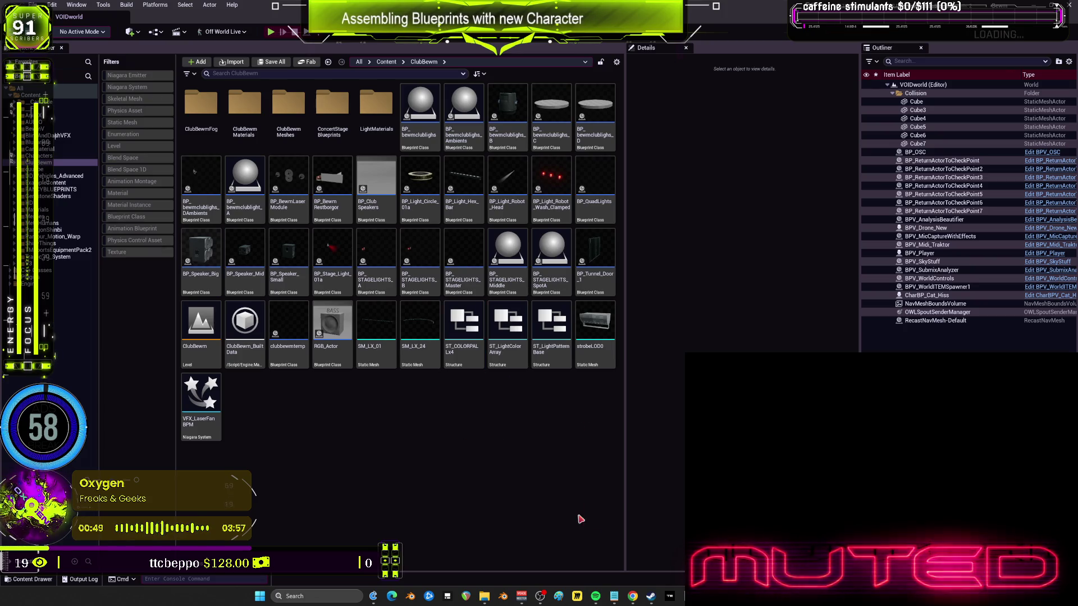
# Select the ST_LightPatternBase and ST_LightColorArray structures in ClubBewm.
pyautogui.click(537, 364)
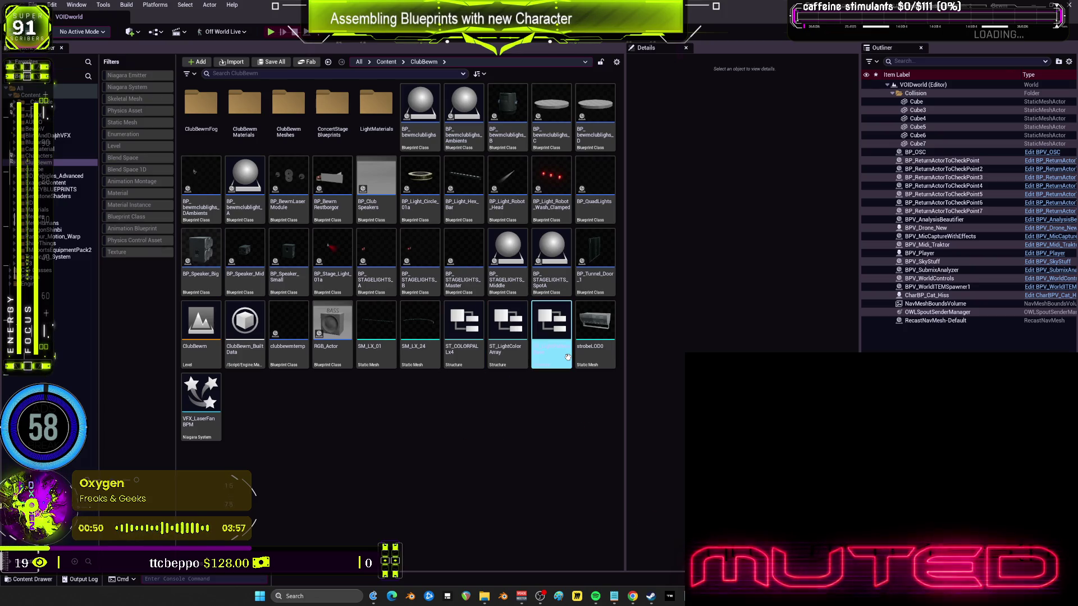
pyautogui.click(523, 361)
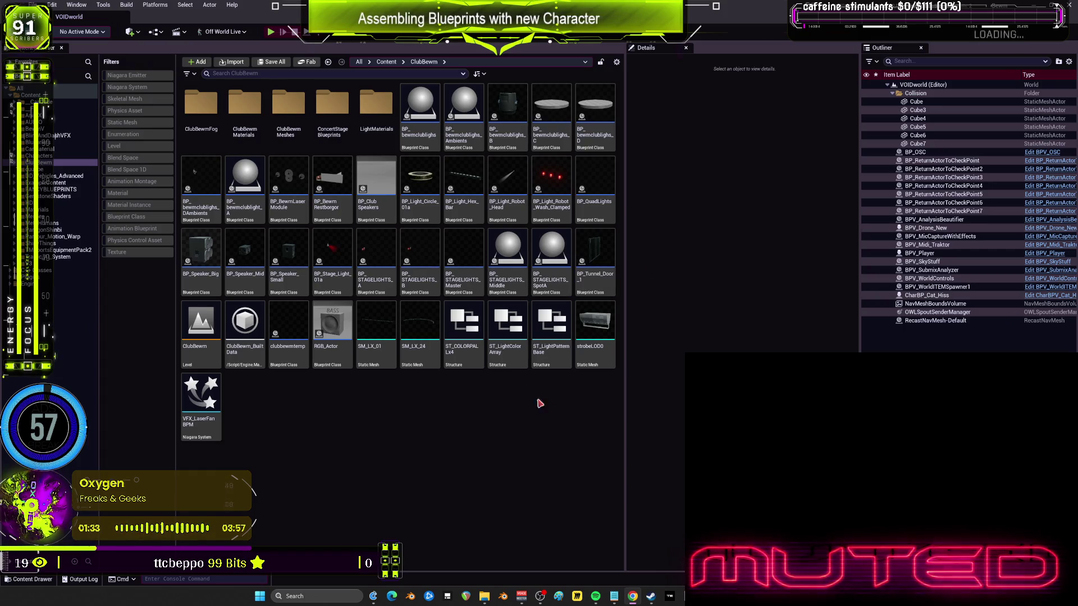
# Widen the Content Browser and navigate into BlinkAndDashVFX > Materials.
pyautogui.moveTo(628, 384); pyautogui.dragTo(691, 384)
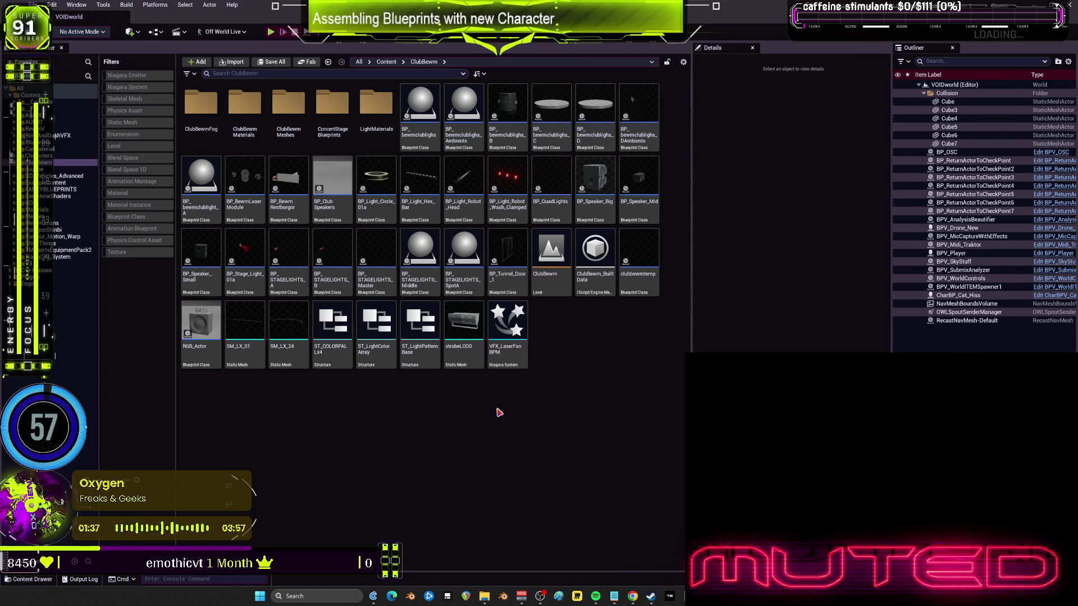
pyautogui.click(23, 136)
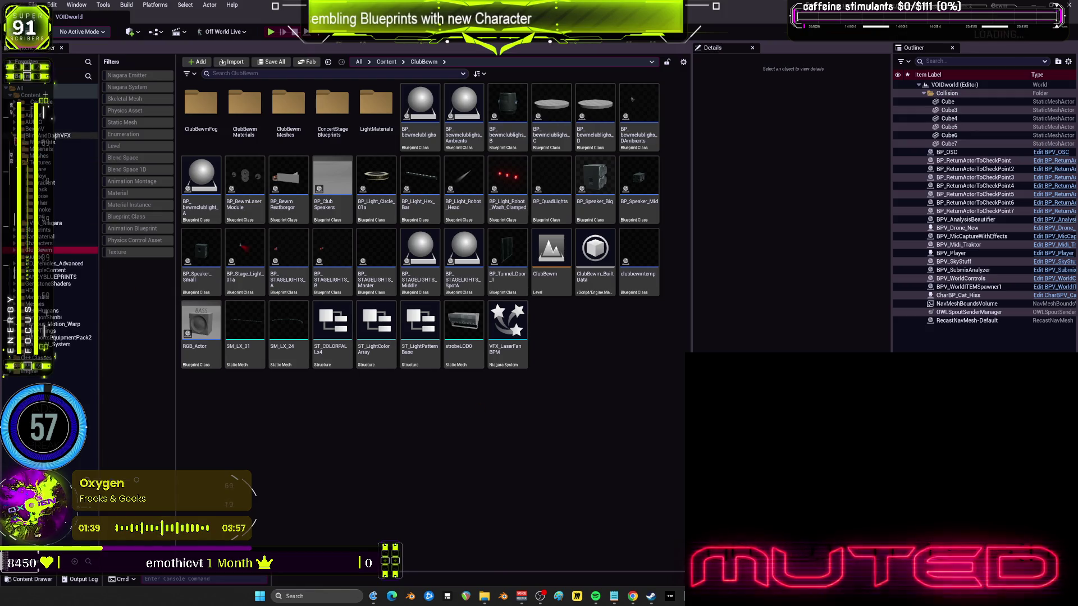
pyautogui.click(48, 142)
pyautogui.click(48, 149)
pyautogui.click(48, 155)
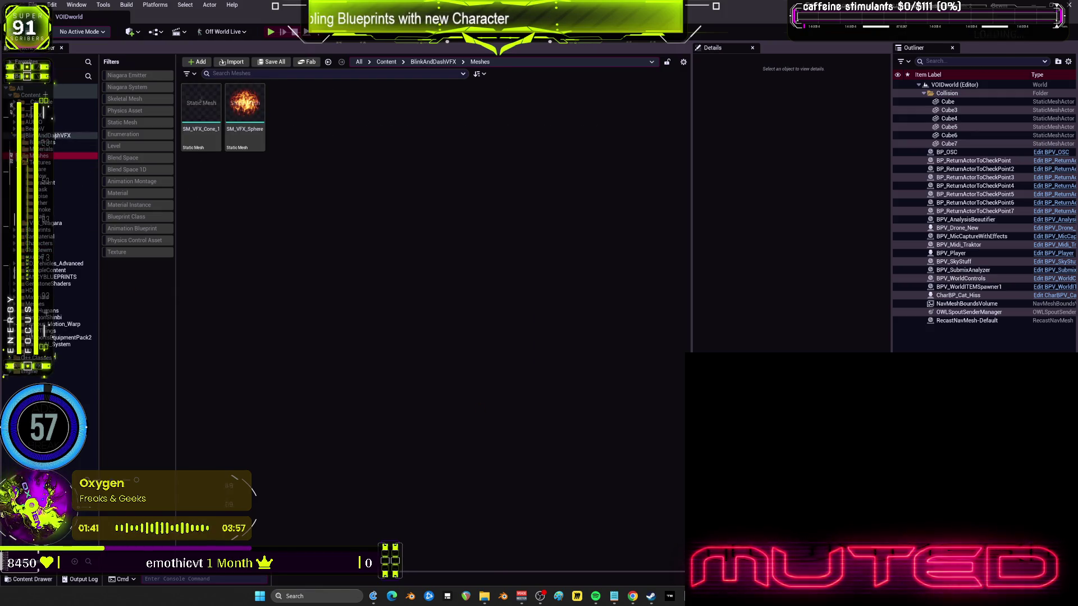
pyautogui.doubleClick(46, 149)
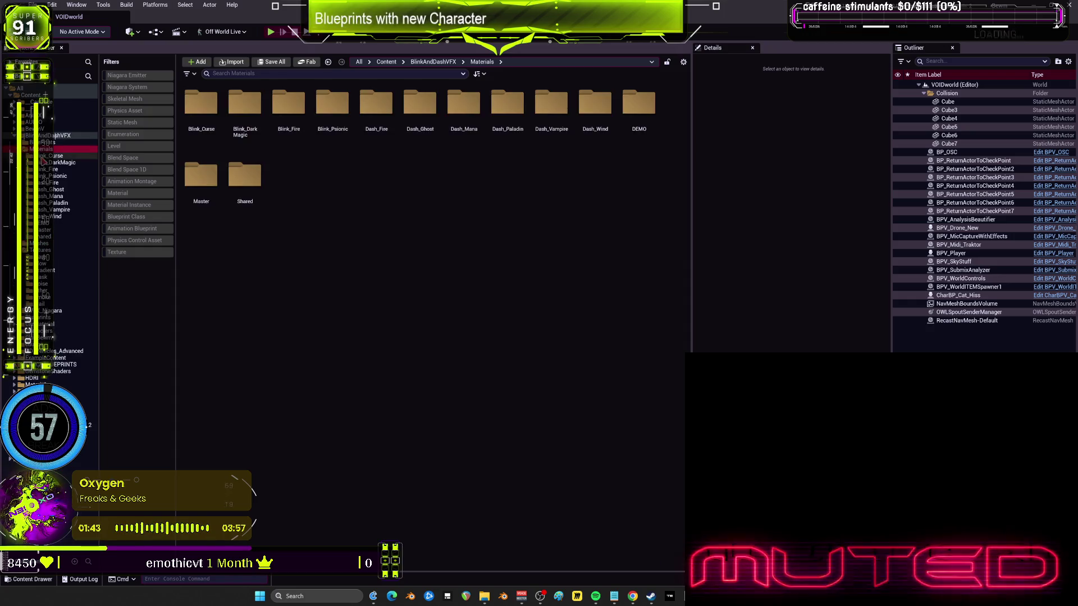
pyautogui.click(44, 156)
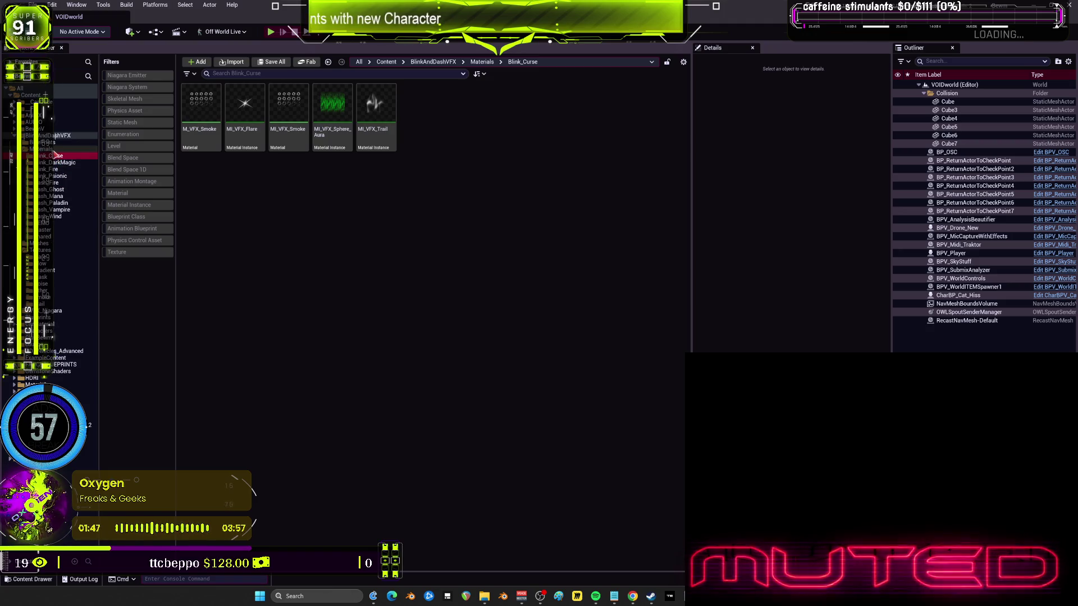
pyautogui.click(93, 150)
# Filter to Materials and Material Instances, then move all 59, M_Ash through MI_VFX_Wind_Curve, into _FX Materials.
pyautogui.click(145, 195)
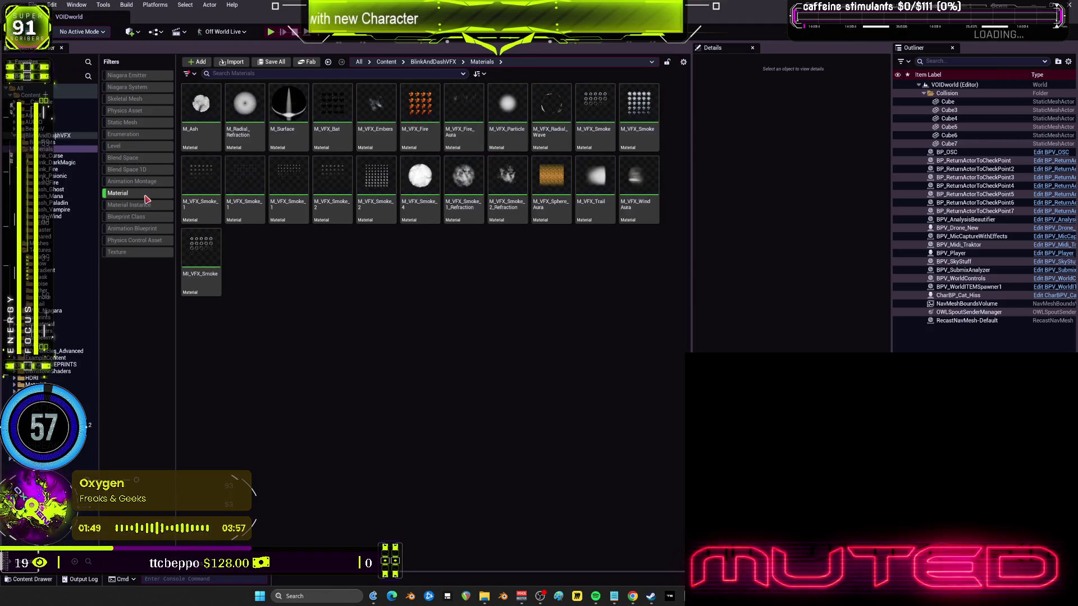
pyautogui.click(151, 206)
pyautogui.click(201, 107)
pyautogui.keyDown('shift'); pyautogui.click(332, 469); pyautogui.keyUp('shift')
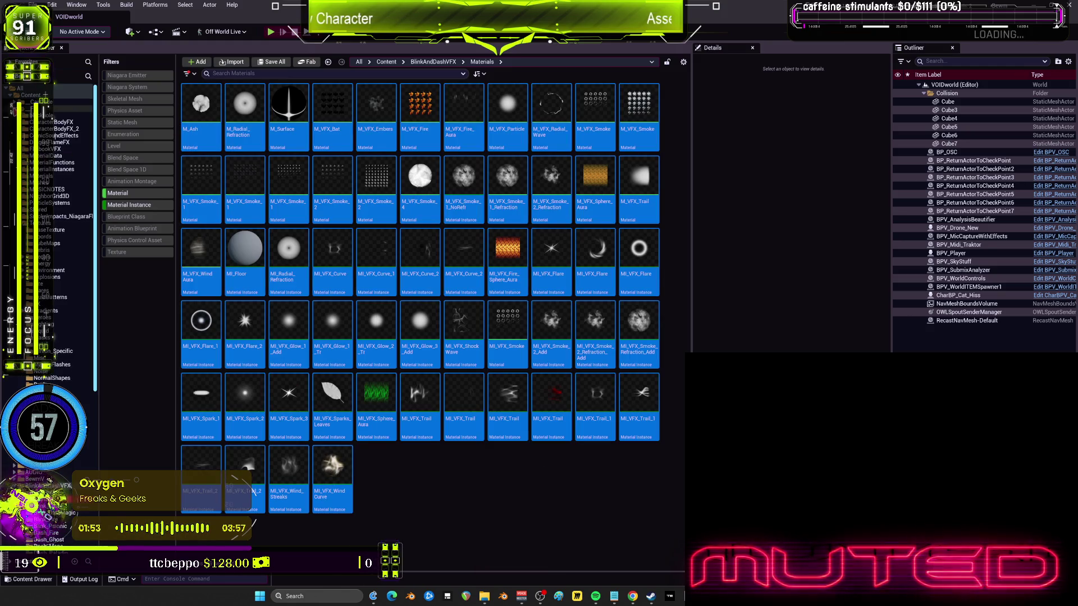
pyautogui.moveTo(194, 101)
pyautogui.mouseDown()
pyautogui.moveTo(177, 99)
pyautogui.moveTo(165, 193)
pyautogui.moveTo(67, 198)
pyautogui.moveTo(55, 181)
pyautogui.mouseUp()
pyautogui.click(79, 200)
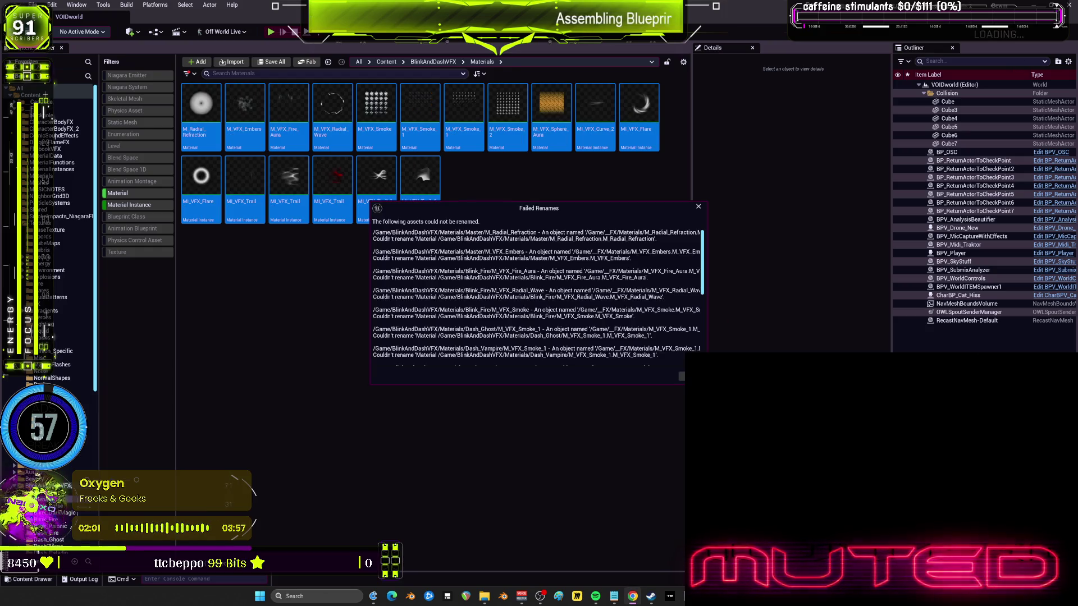
# Move the 17 remaining materials onto the _FX folder.
pyautogui.click(698, 207)
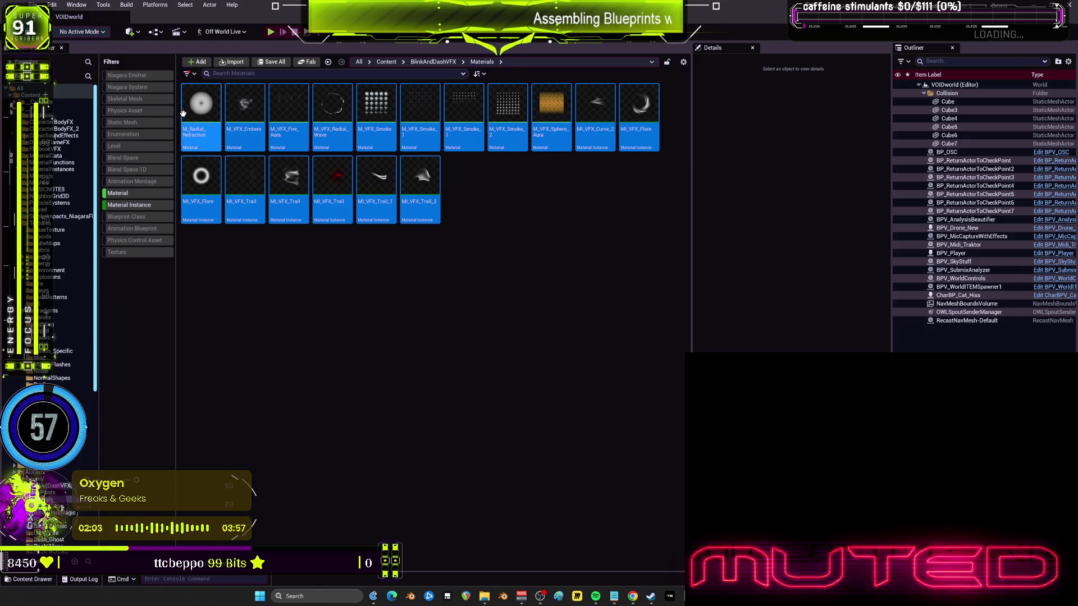
pyautogui.moveTo(201, 113); pyautogui.dragTo(56, 136)
pyautogui.click(73, 126)
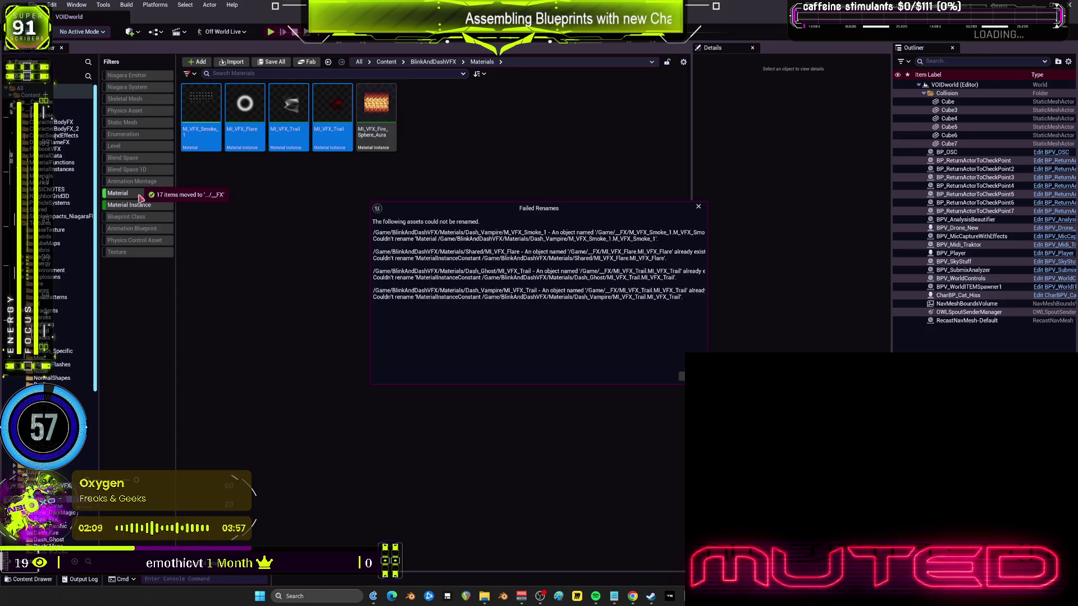
# Move the five remaining materials, including M_VFX_Smoke_1, onto the blackhole folder.
pyautogui.click(698, 206)
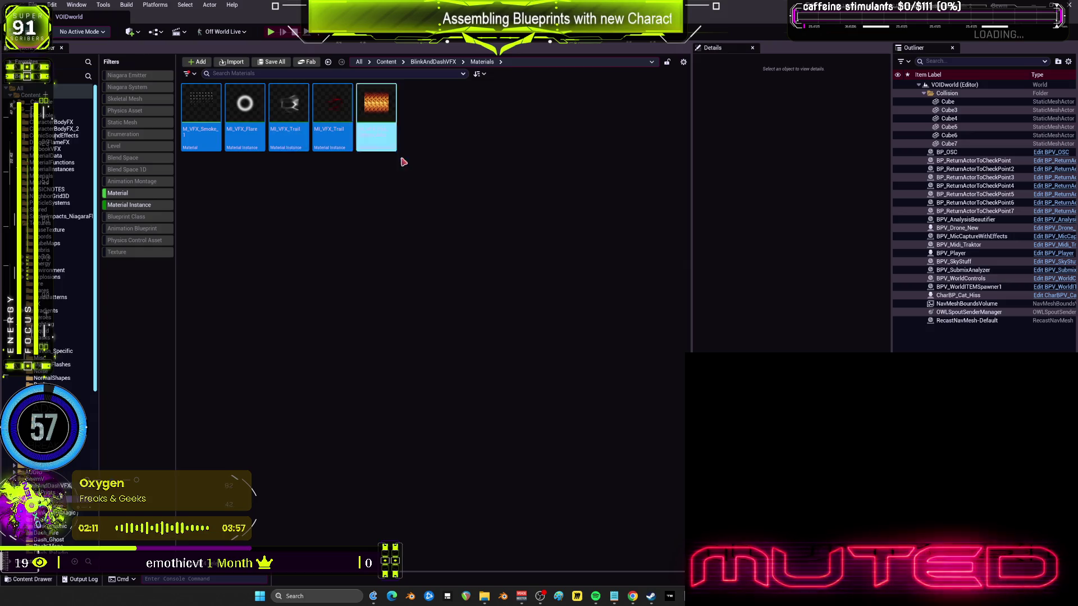
pyautogui.click(216, 116)
pyautogui.click(376, 109)
pyautogui.keyDown('shift'); pyautogui.click(204, 109); pyautogui.keyUp('shift')
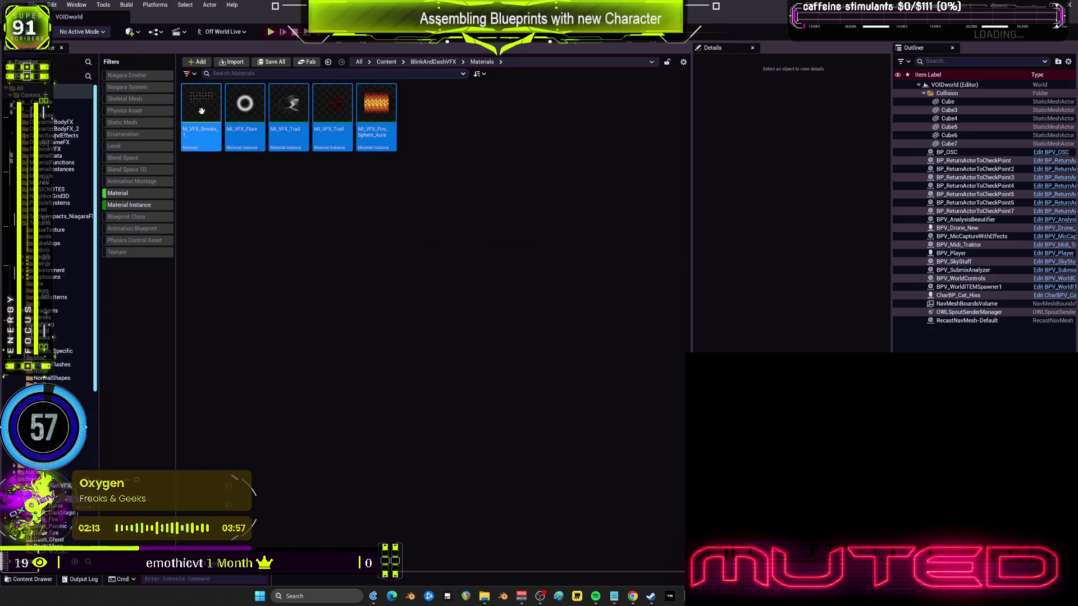
pyautogui.moveTo(206, 106); pyautogui.dragTo(46, 115)
pyautogui.click(73, 135)
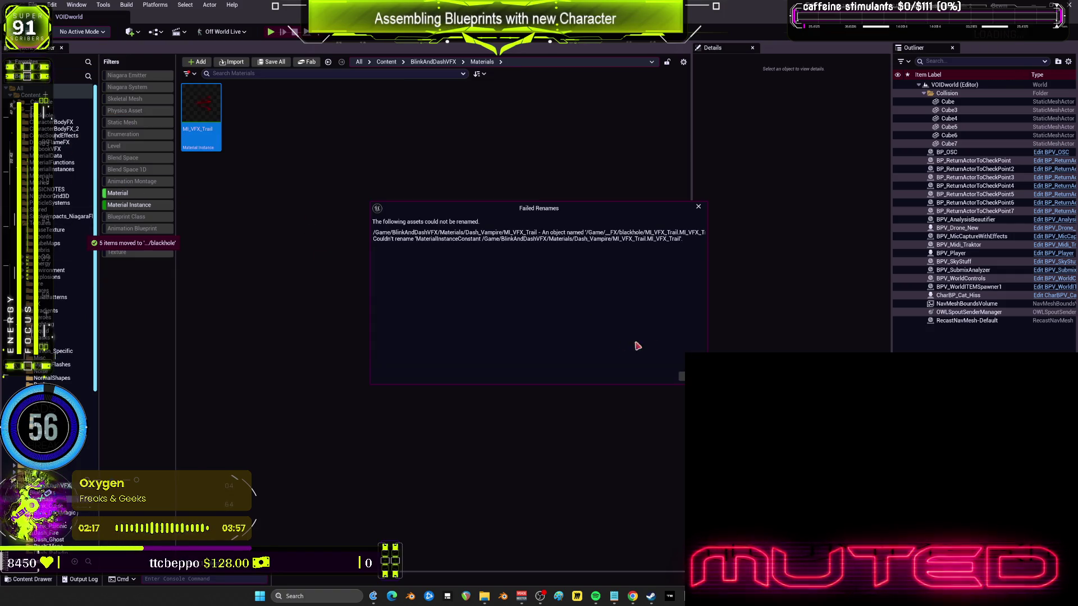
# Move MI_VFX_Trail onto CharacterBodyFX, then list VFX_Niagara's materials across folders.
pyautogui.press('Escape')
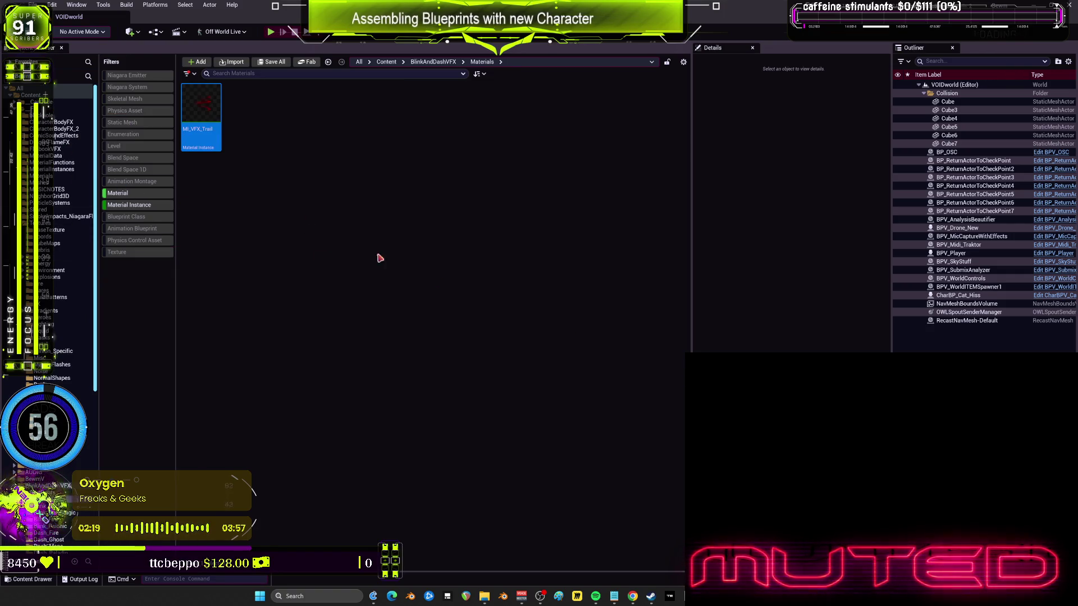
pyautogui.moveTo(201, 112); pyautogui.dragTo(59, 124)
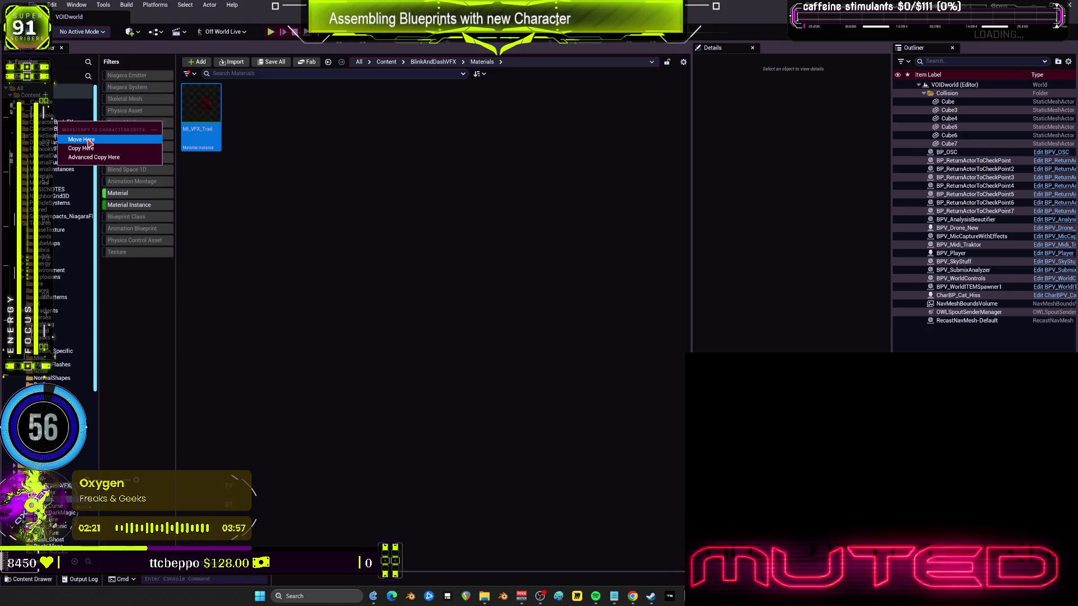
pyautogui.click(81, 139)
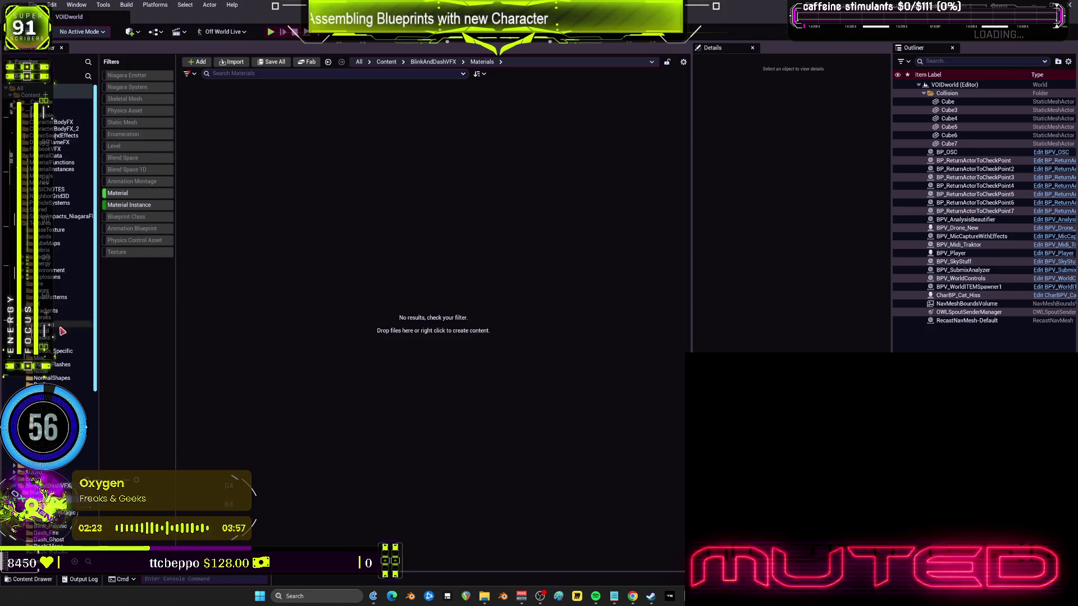
pyautogui.scroll(-5, 54, 137)
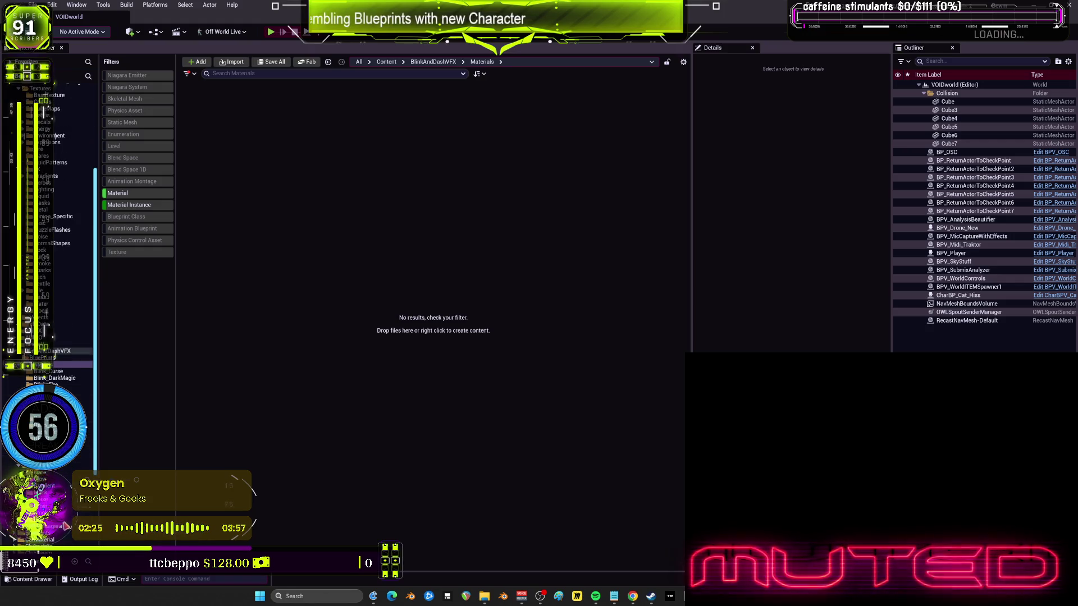
pyautogui.hotkey('alt', 'Left')
pyautogui.scroll(5, 55, 224)
pyautogui.keyDown('shift'); pyautogui.click(62, 104); pyautogui.keyUp('shift')
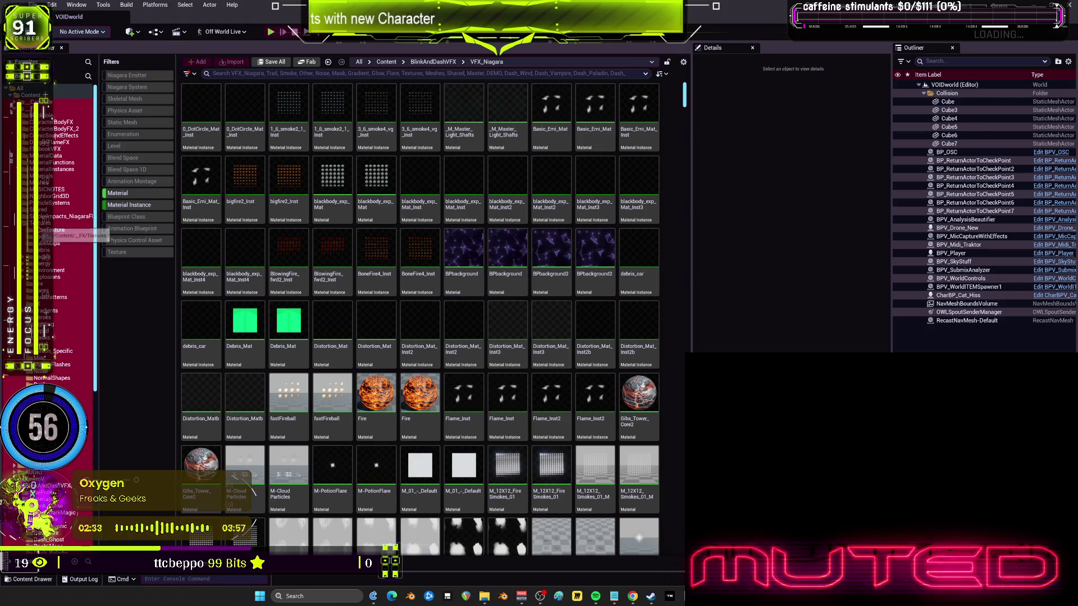
# Browse the BaseTexture folder with filtering cleared, then go to VFX_Niagara.
pyautogui.click(56, 230)
pyautogui.click(131, 194)
pyautogui.click(131, 204)
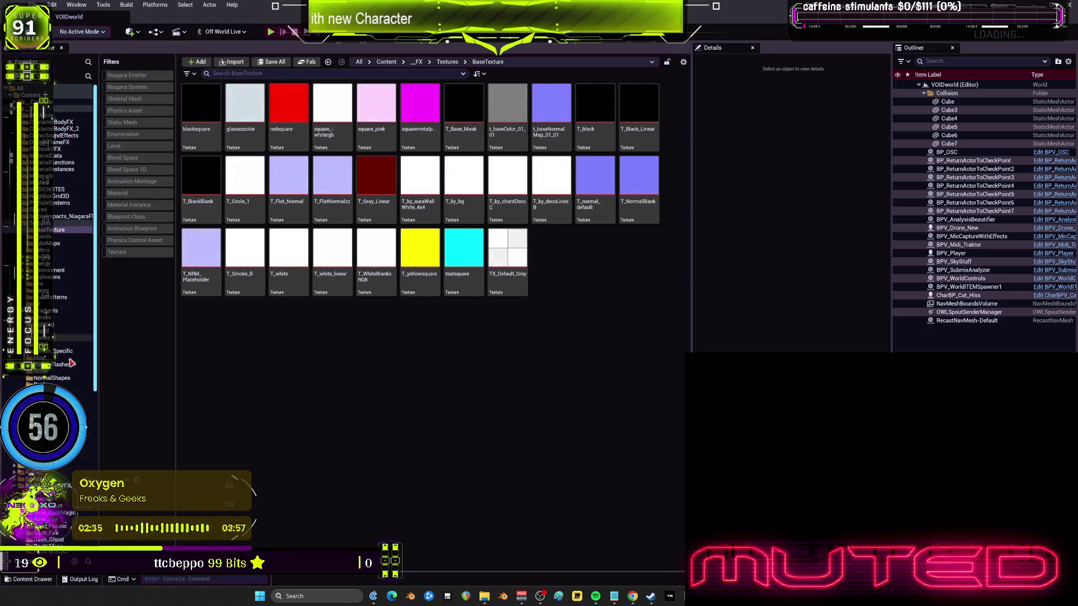
pyautogui.scroll(-5, 61, 224)
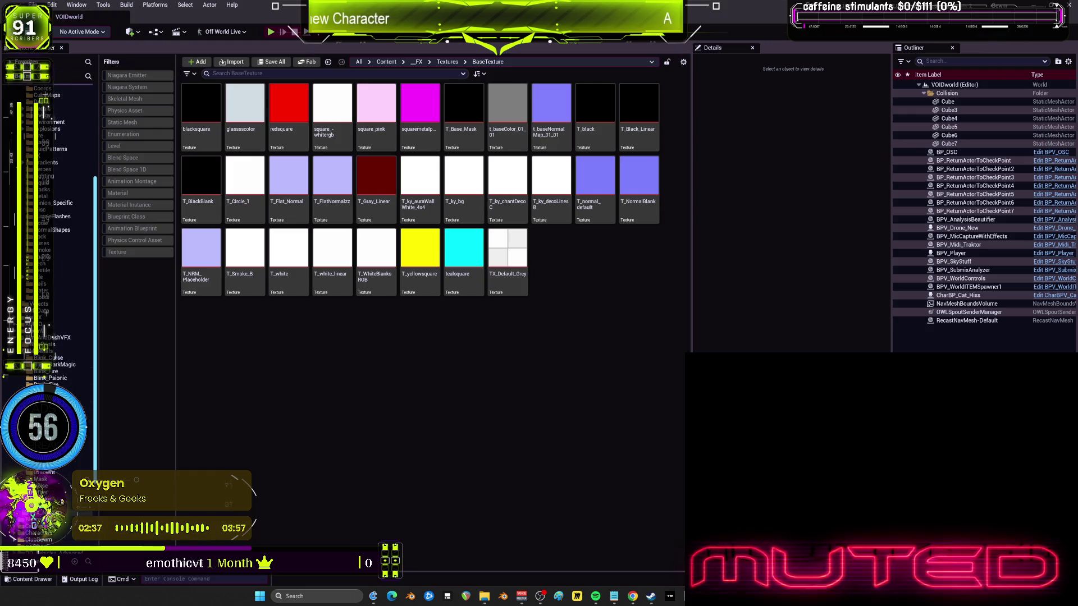
pyautogui.click(56, 512)
# Open BlinkAndDashVFX Meshes and select SM_VFX_Cone_1 and SM_VFX_Sphere together.
pyautogui.press('Up')
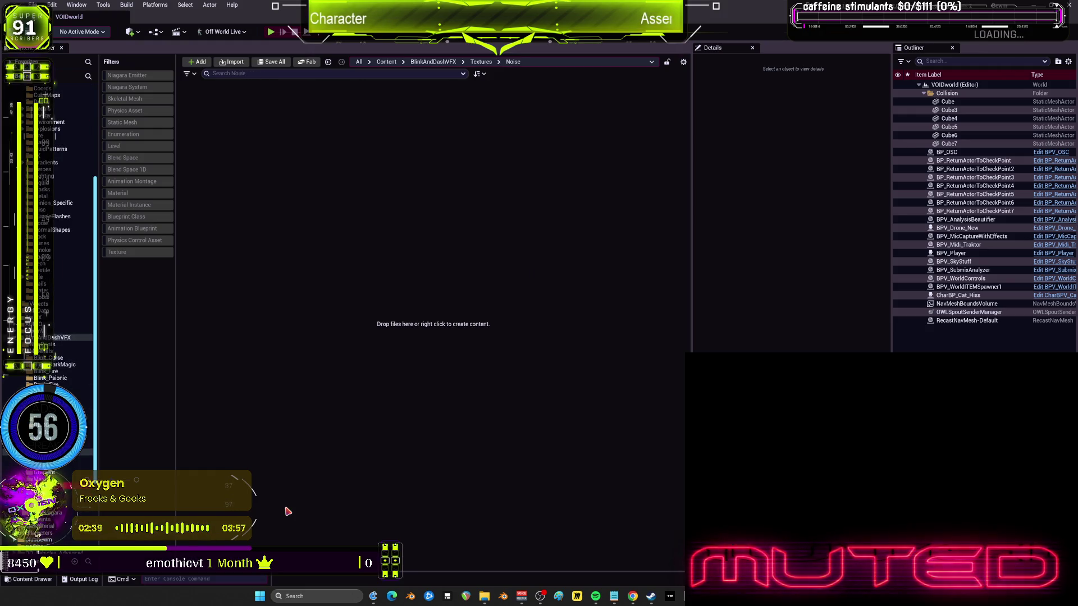
pyautogui.press('Left')
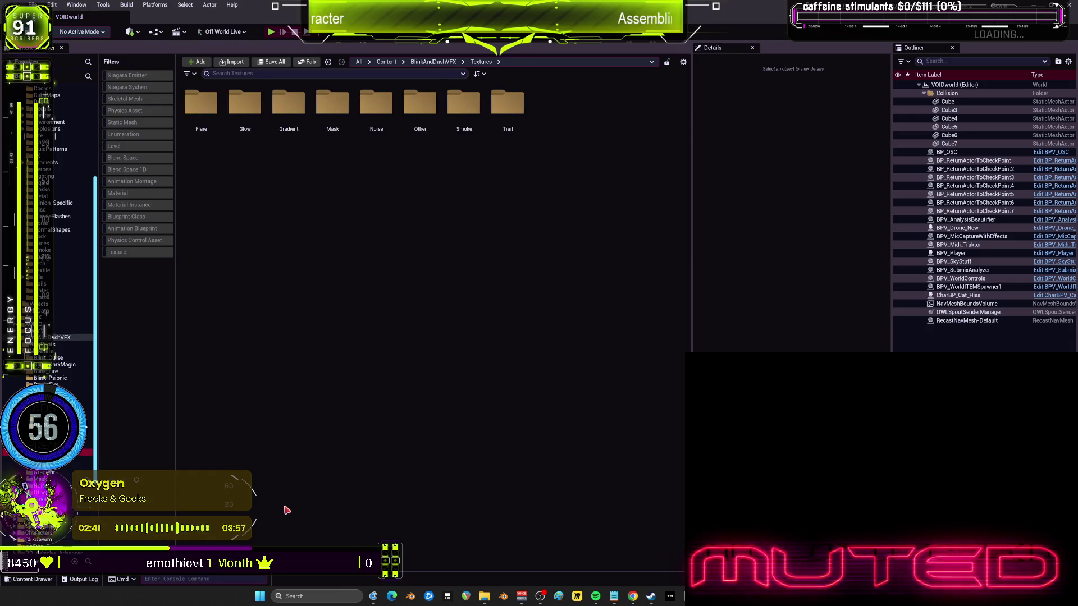
pyautogui.press('Up')
pyautogui.click(241, 147)
pyautogui.keyDown('ctrl'); pyautogui.click(203, 144); pyautogui.keyUp('ctrl')
pyautogui.moveTo(202, 144)
pyautogui.mouseDown()
pyautogui.moveTo(73, 356)
pyautogui.moveTo(73, 284)
pyautogui.moveTo(177, 141)
pyautogui.moveTo(191, 202)
pyautogui.moveTo(57, 474)
pyautogui.mouseUp()
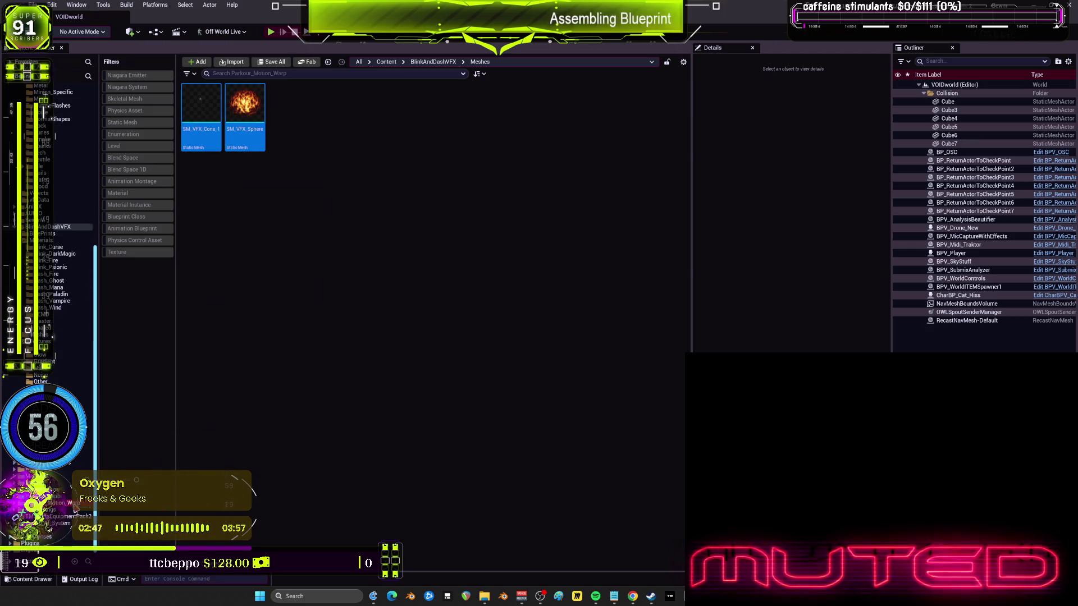
# Move SM_VFX_Cone_1 and SM_VFX_Sphere out of the Meshes folder onto another folder.
pyautogui.click(53, 503)
pyautogui.click(62, 335)
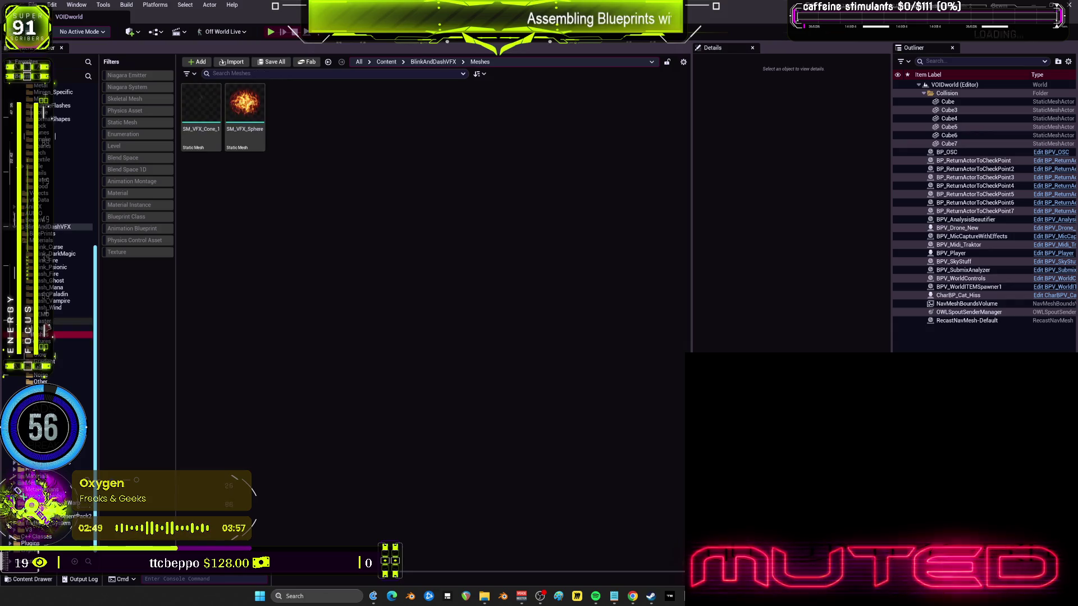
pyautogui.click(248, 142)
pyautogui.keyDown('ctrl'); pyautogui.click(201, 115); pyautogui.keyUp('ctrl')
pyautogui.moveTo(201, 116); pyautogui.dragTo(89, 471)
pyautogui.click(65, 499)
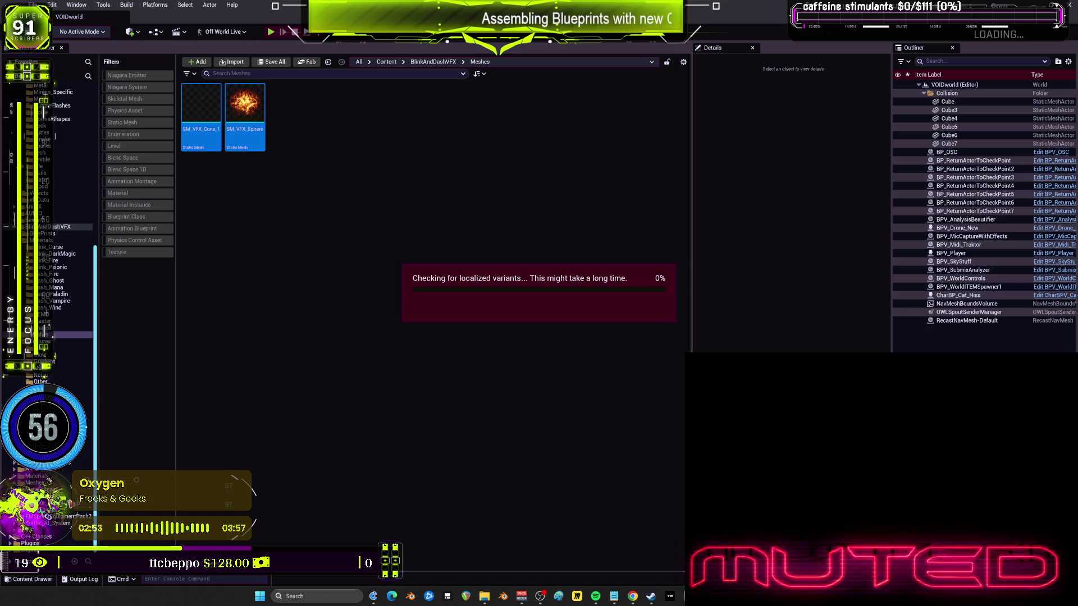
pyautogui.press('Escape')
pyautogui.moveTo(201, 112)
pyautogui.mouseDown()
pyautogui.moveTo(151, 361)
pyautogui.moveTo(97, 487)
pyautogui.mouseUp()
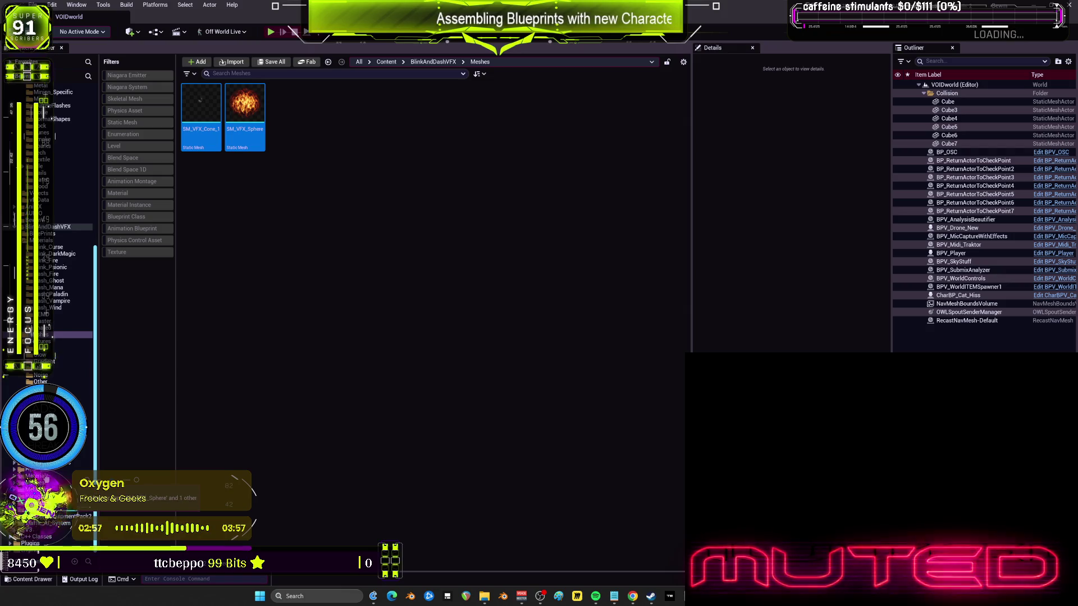
pyautogui.click(64, 494)
# Move Shared's flare and glow material instances onto another folder.
pyautogui.click(56, 327)
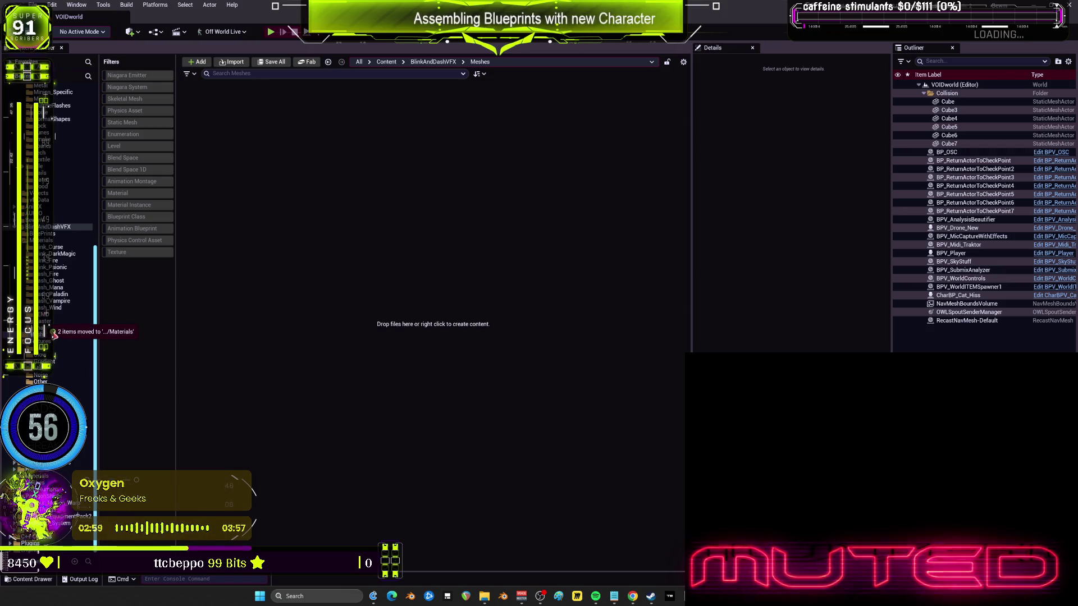
pyautogui.click(245, 110)
pyautogui.keyDown('ctrl'); pyautogui.click(201, 110); pyautogui.keyUp('ctrl')
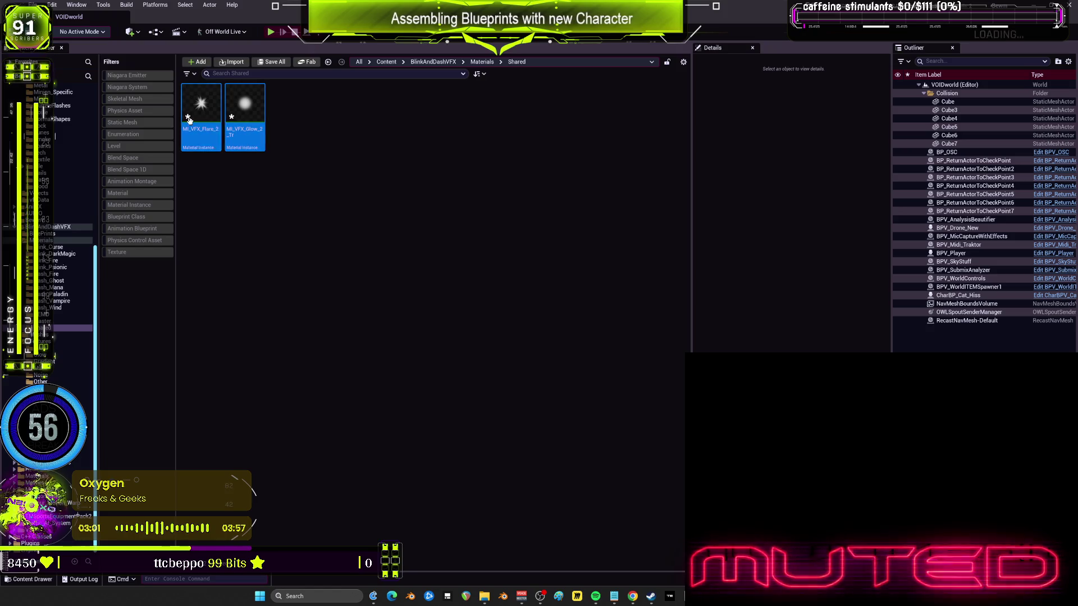
pyautogui.moveTo(202, 110)
pyautogui.mouseDown()
pyautogui.moveTo(96, 452)
pyautogui.moveTo(77, 438)
pyautogui.moveTo(58, 476)
pyautogui.mouseUp()
pyautogui.click(81, 494)
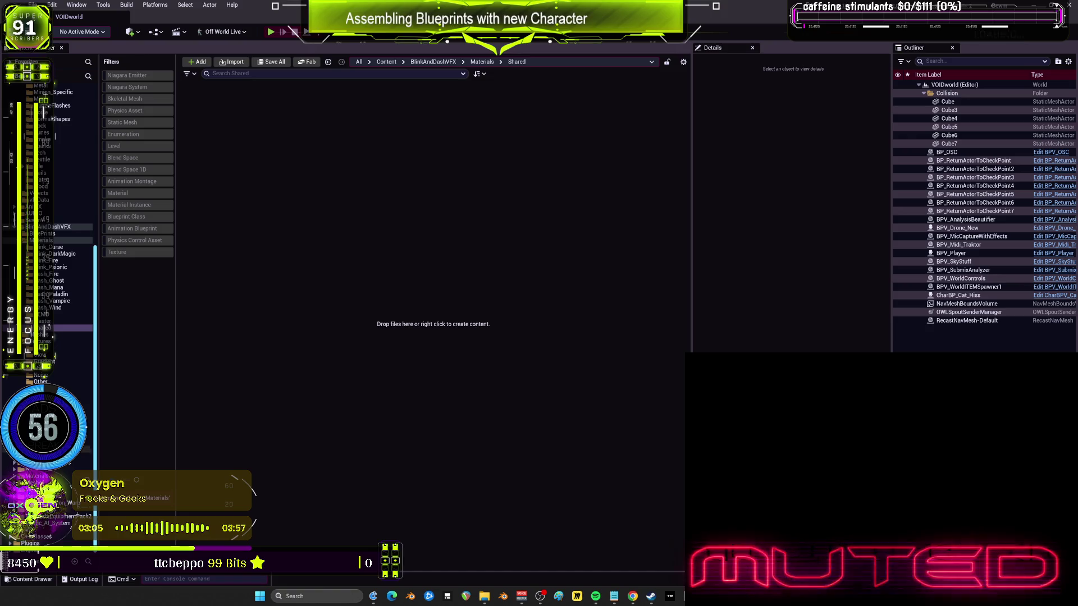
pyautogui.click(53, 241)
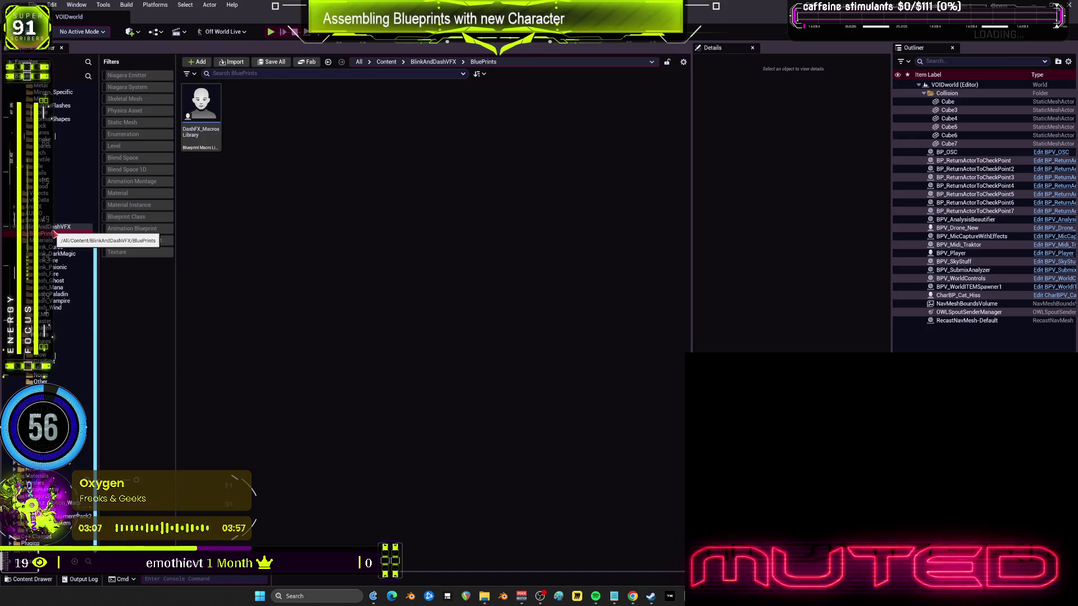
# Filter Materials to Material and Material Instance and move all five onto another folder.
pyautogui.click(52, 247)
pyautogui.click(59, 253)
pyautogui.click(340, 139)
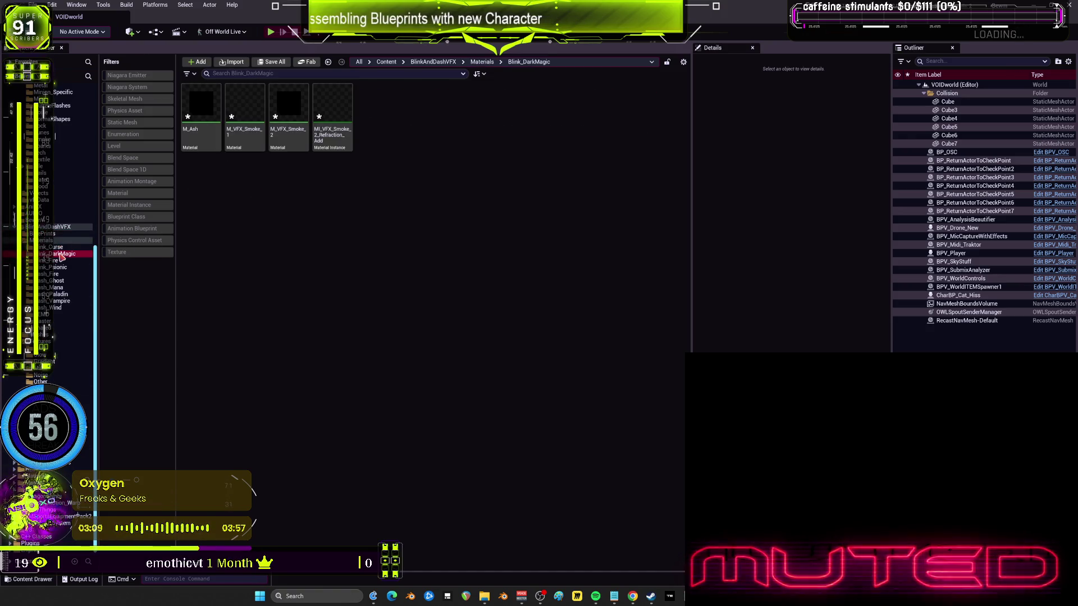
pyautogui.click(54, 240)
pyautogui.click(144, 205)
pyautogui.click(144, 193)
pyautogui.moveTo(401, 157)
pyautogui.mouseDown()
pyautogui.moveTo(314, 112)
pyautogui.moveTo(191, 90)
pyautogui.moveTo(100, 449)
pyautogui.mouseUp()
pyautogui.click(130, 435)
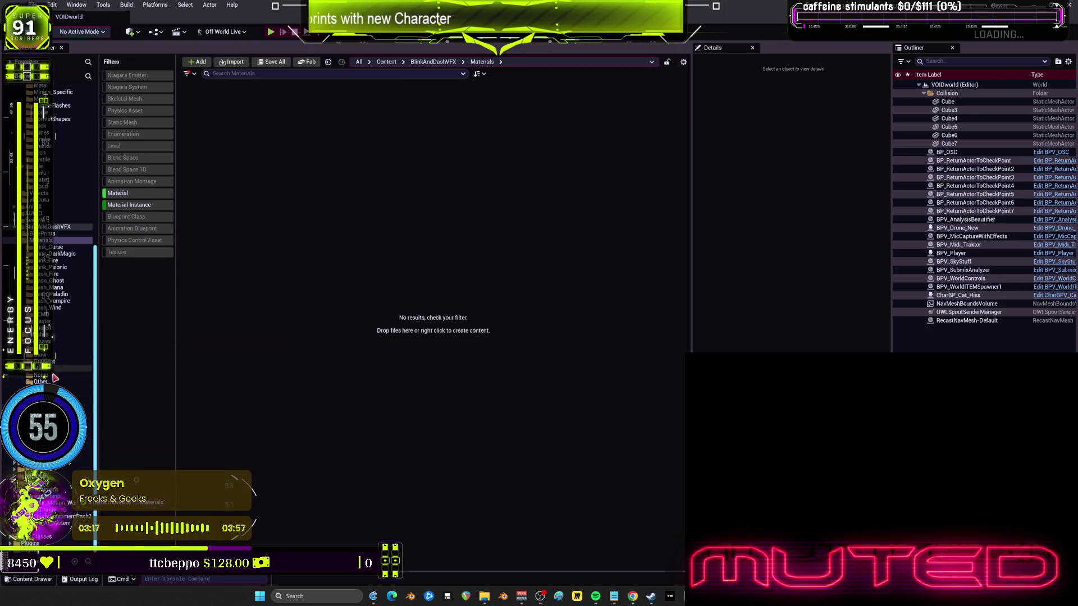
# Clear the material filters and check the Textures and Materials subfolders for leftovers, ending in BluePrints.
pyautogui.click(81, 401)
pyautogui.click(126, 205)
pyautogui.click(118, 193)
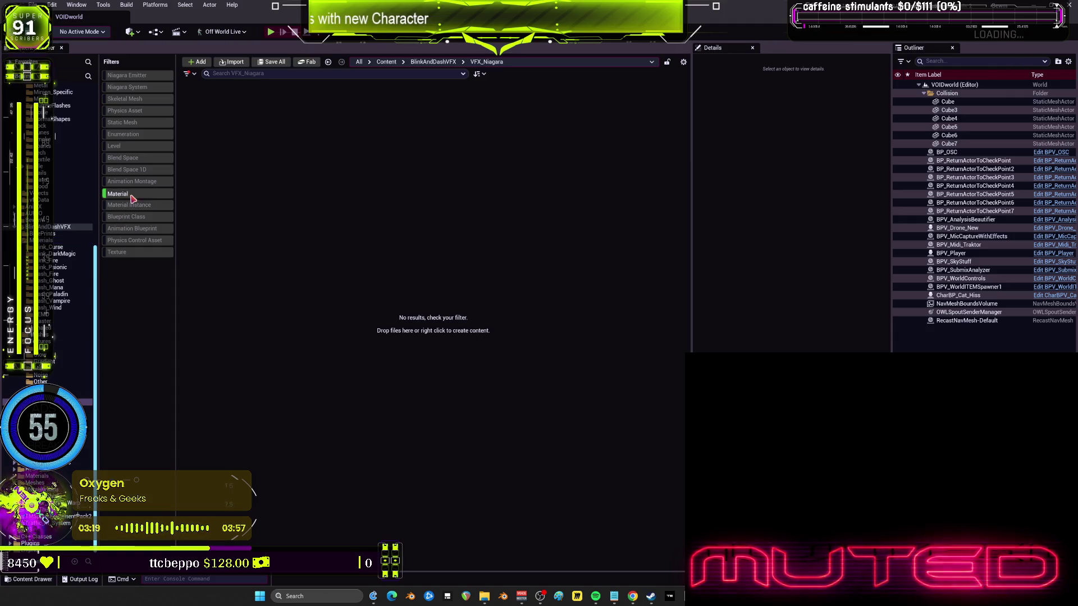
pyautogui.click(42, 234)
pyautogui.click(50, 362)
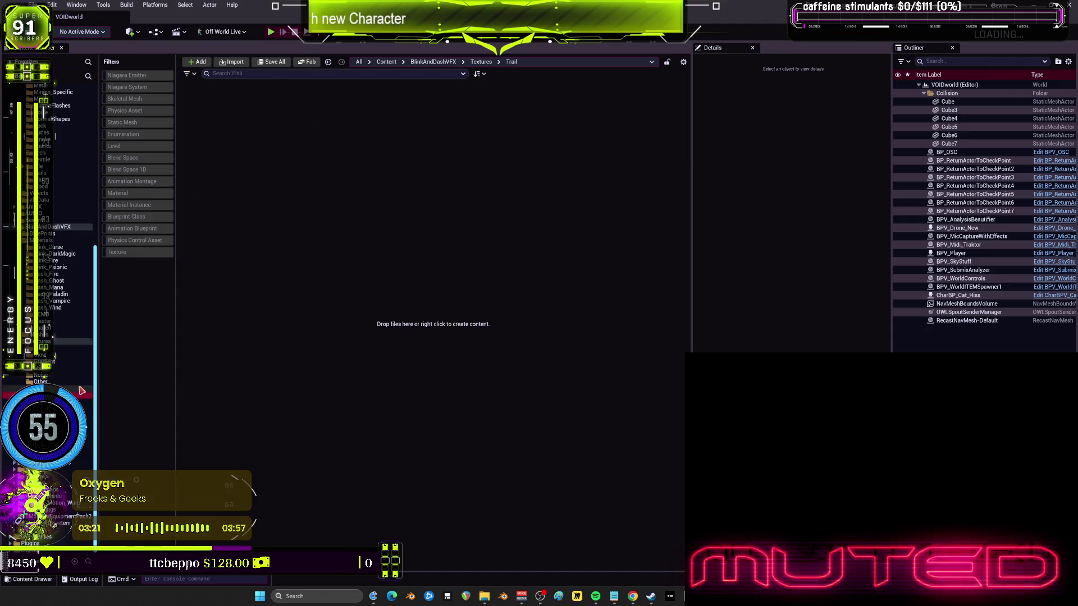
pyautogui.click(45, 241)
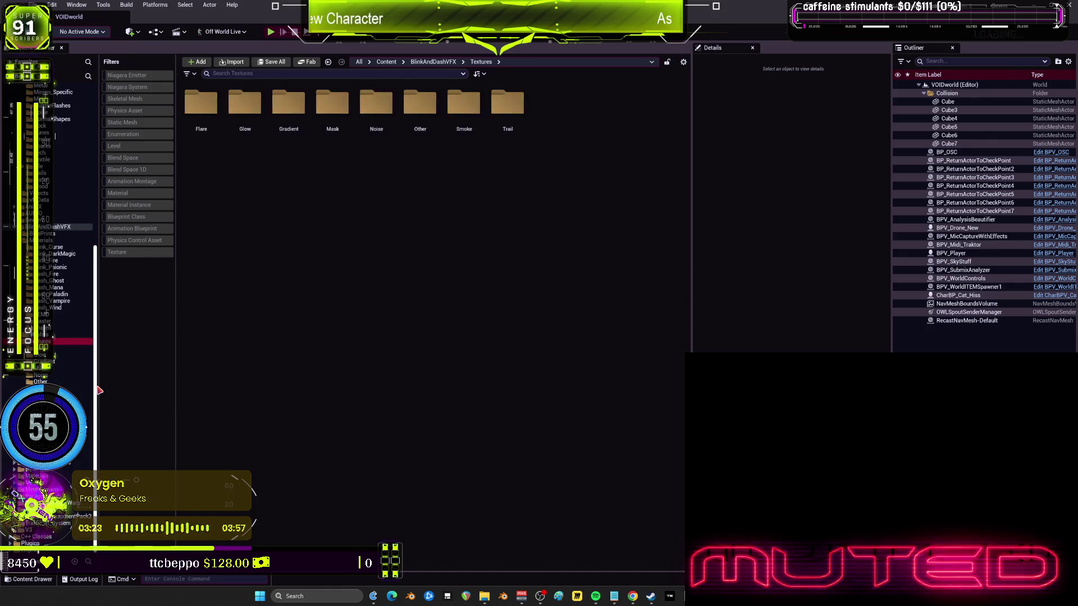
pyautogui.click(50, 315)
pyautogui.press('Up')
pyautogui.press('Up')
pyautogui.press('Up')
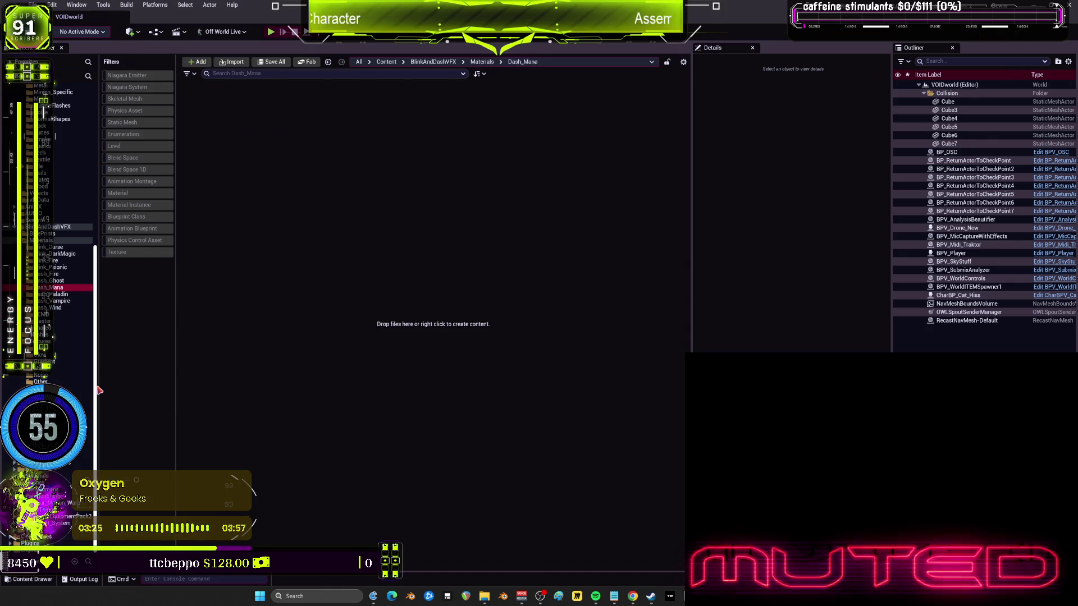
pyautogui.press('Down')
pyautogui.press('Down')
pyautogui.press('Down')
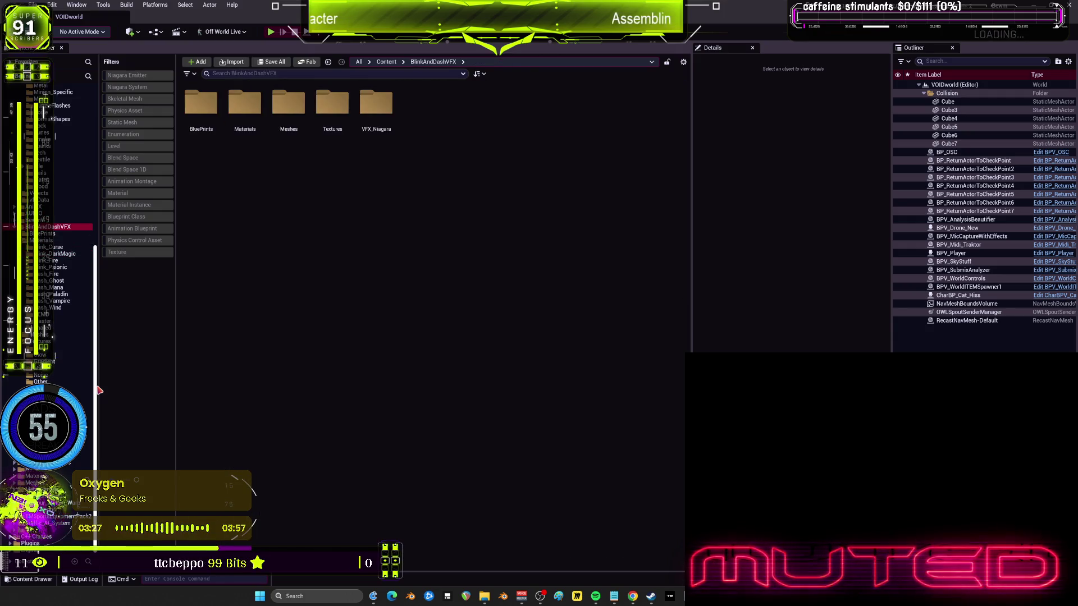
# Open the Reference Viewer for DashFX_MacrosLibrary.
pyautogui.click(203, 110)
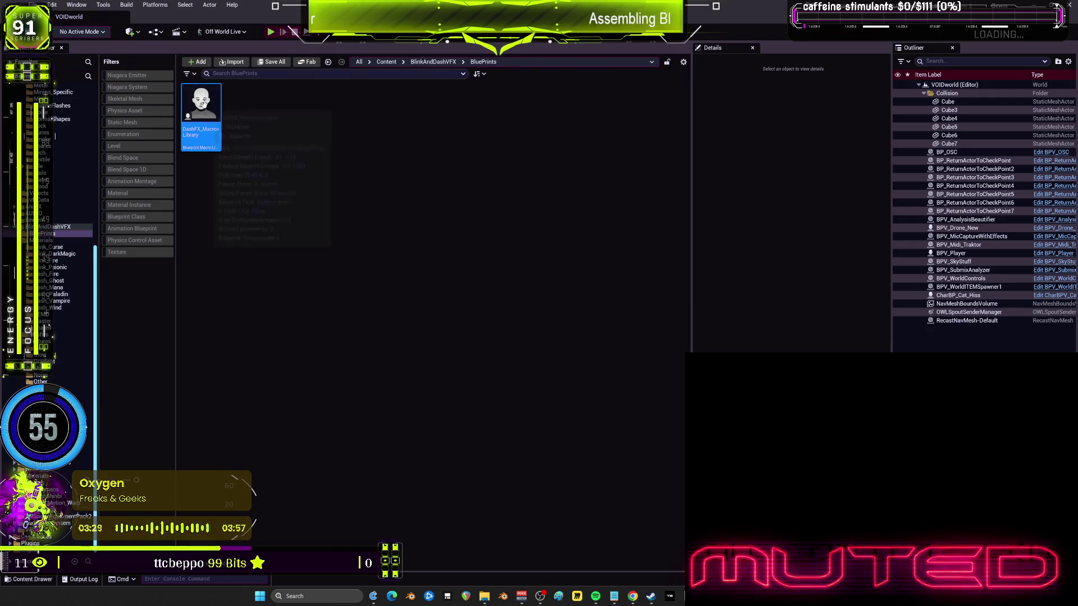
pyautogui.rightClick(204, 107)
pyautogui.click(286, 316)
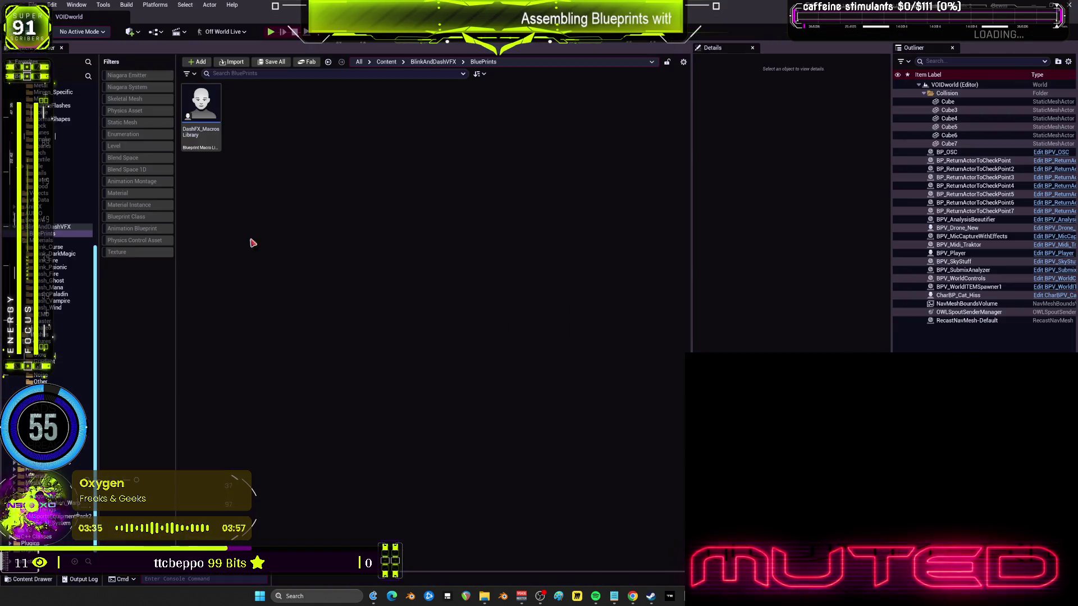
# Delete the DashFX_MacrosLibrary blueprint.
pyautogui.click(201, 112)
pyautogui.press('Delete')
pyautogui.click(478, 434)
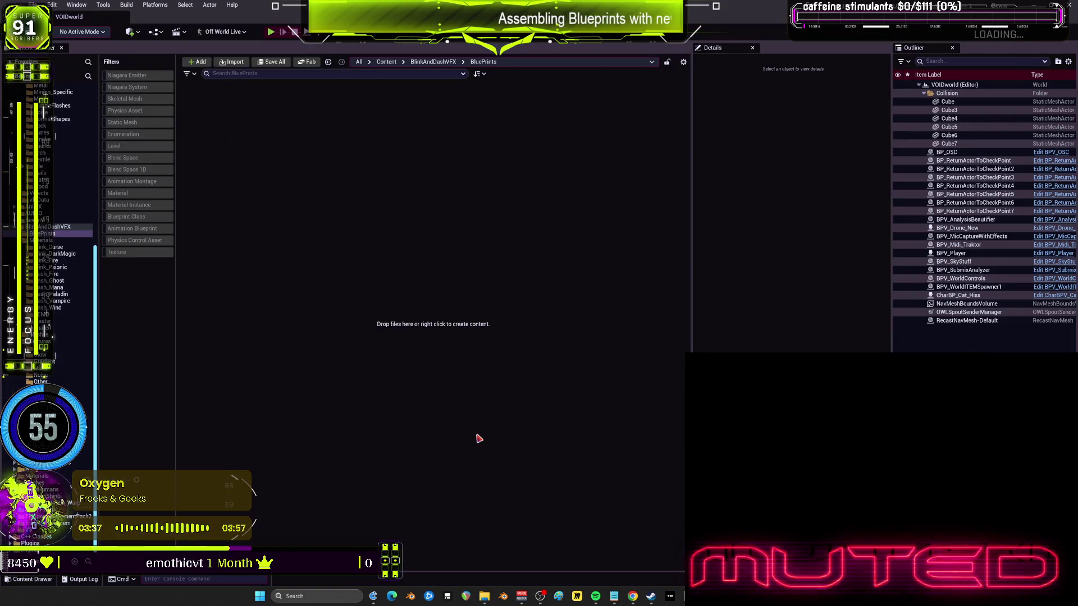
# Delete the BlinkAndDashVFX folder.
pyautogui.click(56, 226)
pyautogui.press('Delete')
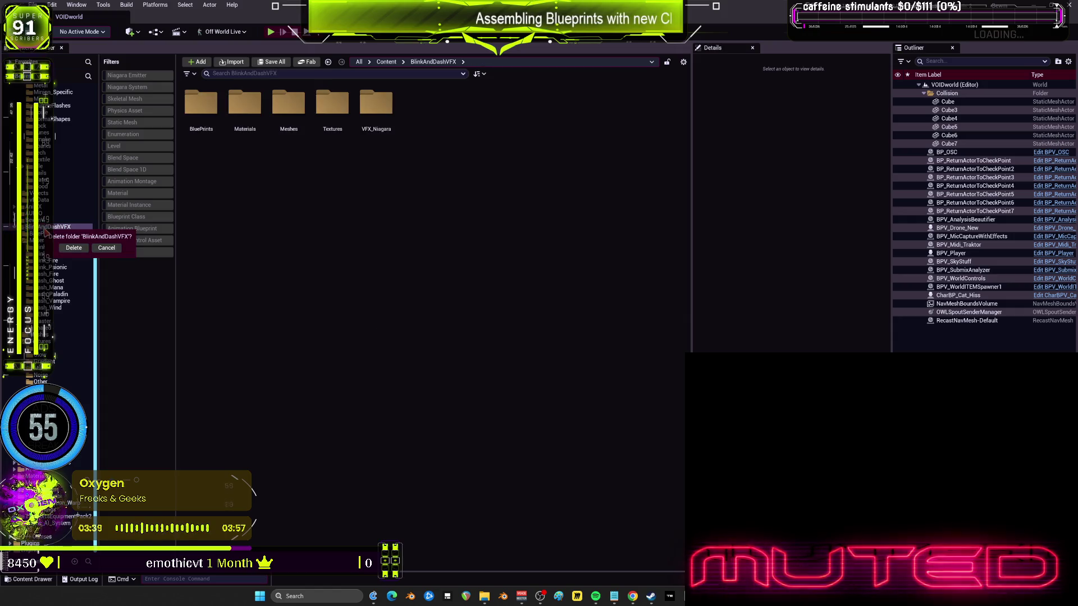
pyautogui.click(59, 248)
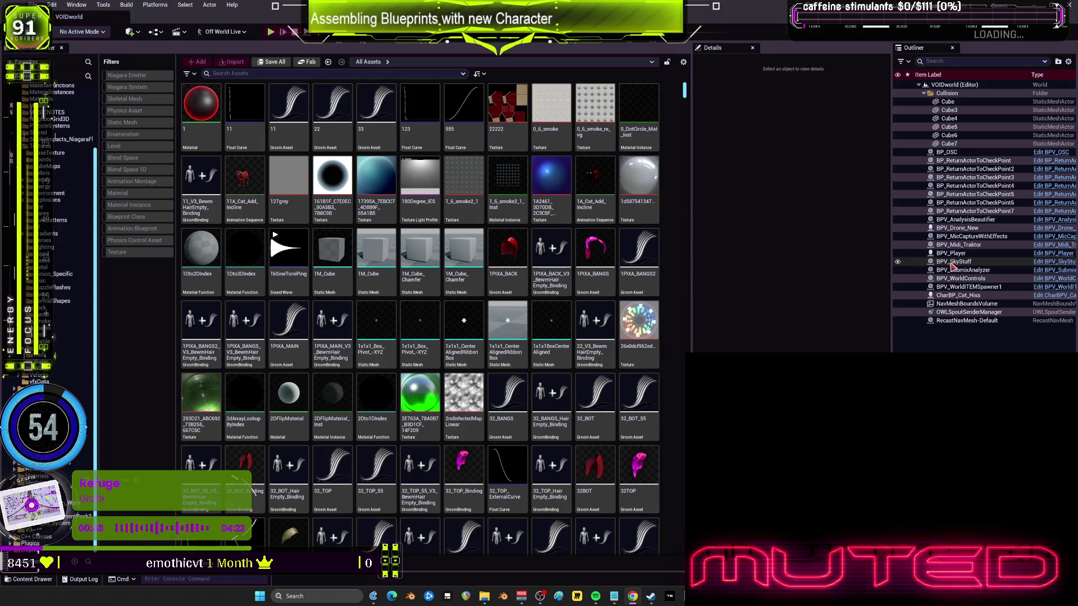
# Open BPV_Player from the Outliner and zoom and orbit around its armoured character in the Viewport.
pyautogui.click(954, 253)
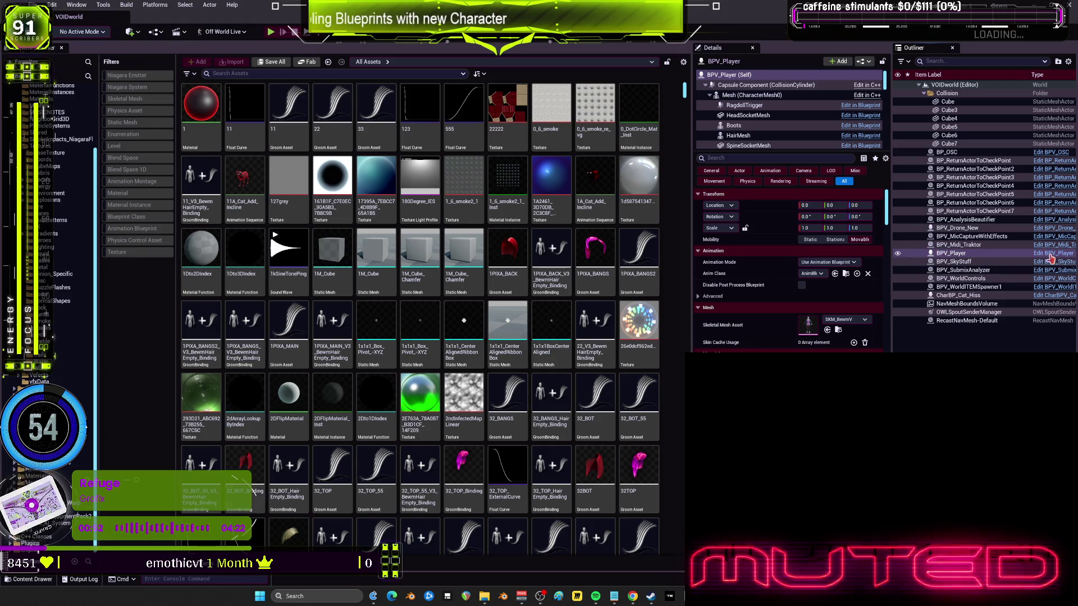
pyautogui.click(1050, 253)
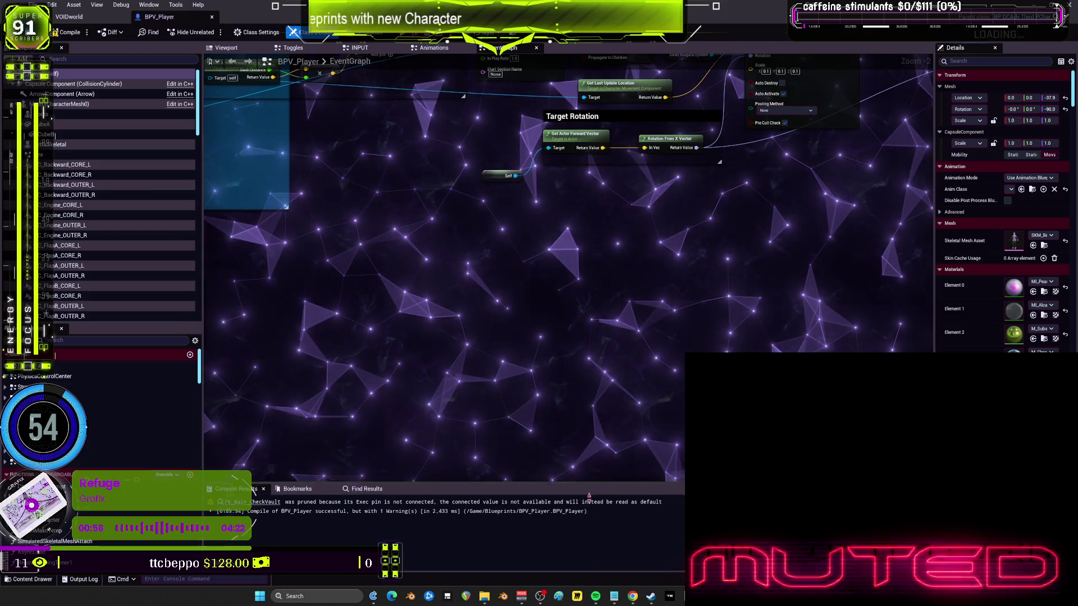
pyautogui.click(226, 48)
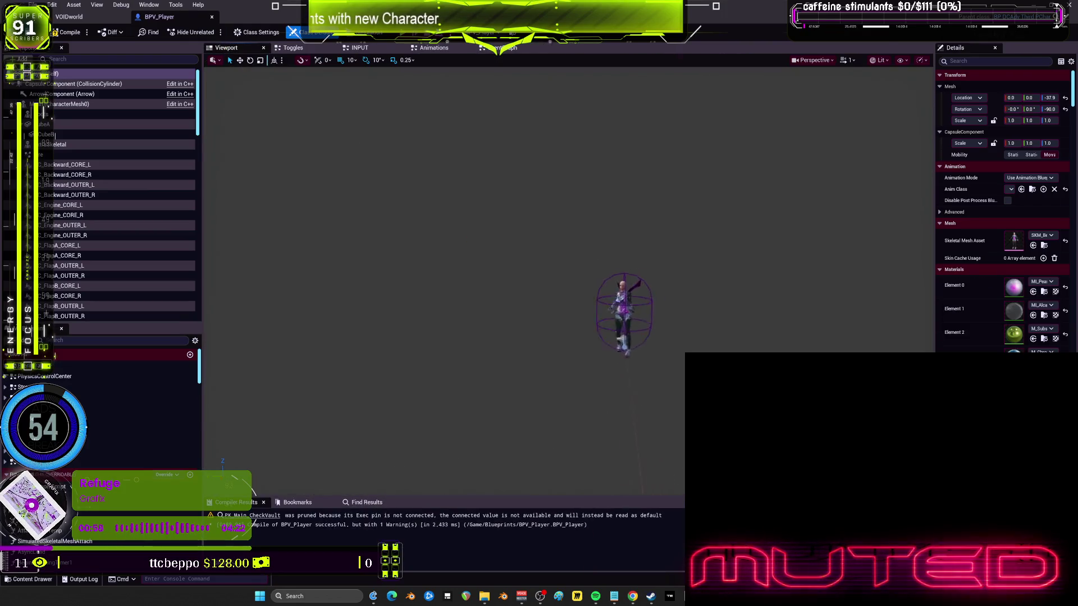
pyautogui.scroll(10, 561, 281)
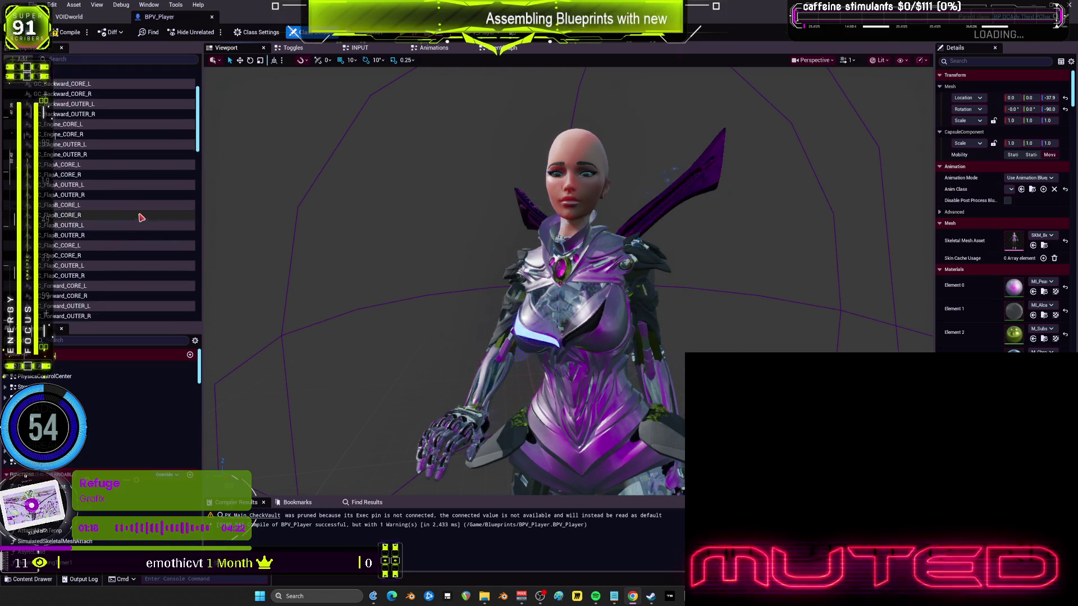
pyautogui.scroll(-10, 129, 218)
pyautogui.scroll(6, 129, 219)
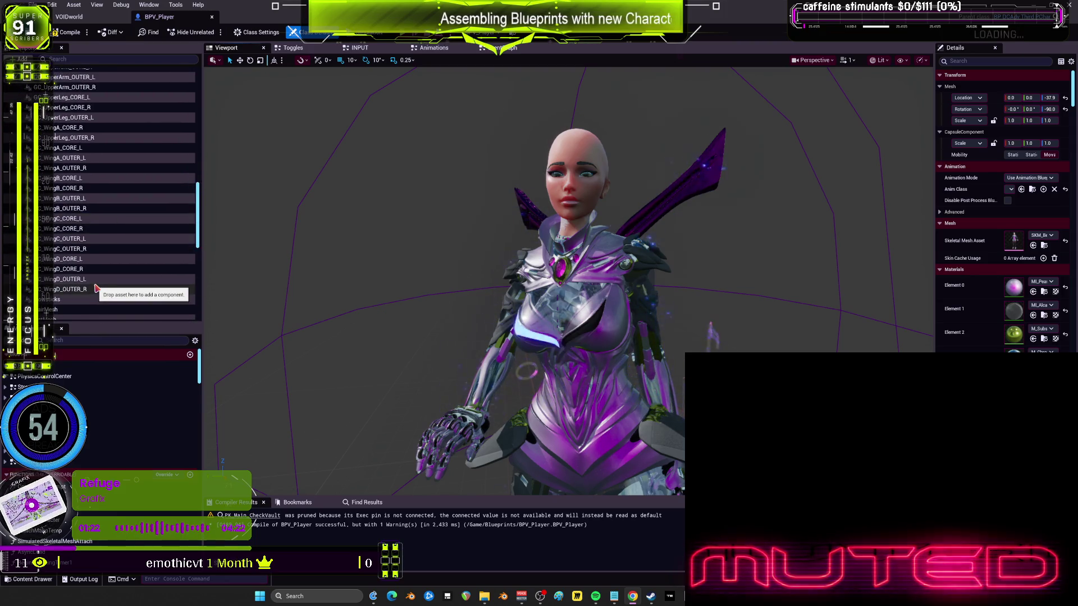
pyautogui.moveTo(714, 317); pyautogui.dragTo(714, 317)
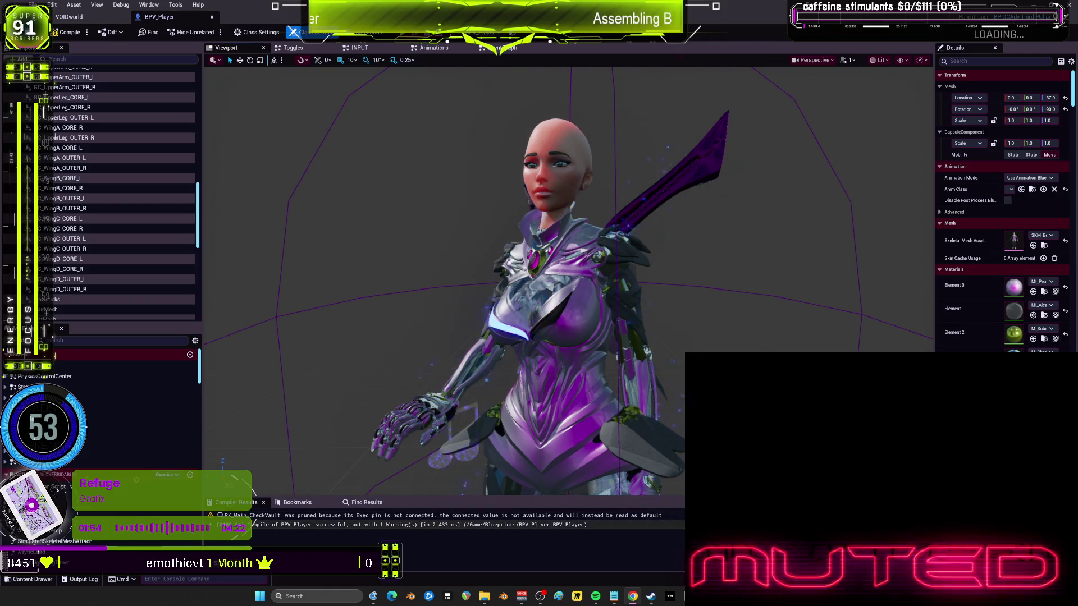
pyautogui.click(615, 597)
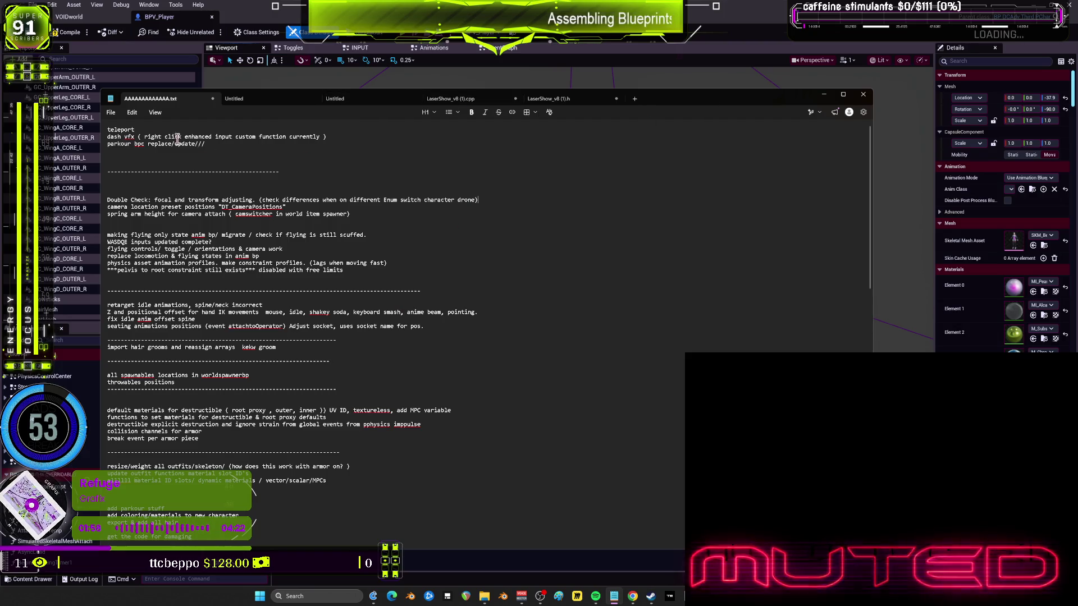
# Select 'teleport' in the to-do notes, then switch to the Twitch video in the browser.
pyautogui.moveTo(349, 130); pyautogui.dragTo(89, 129)
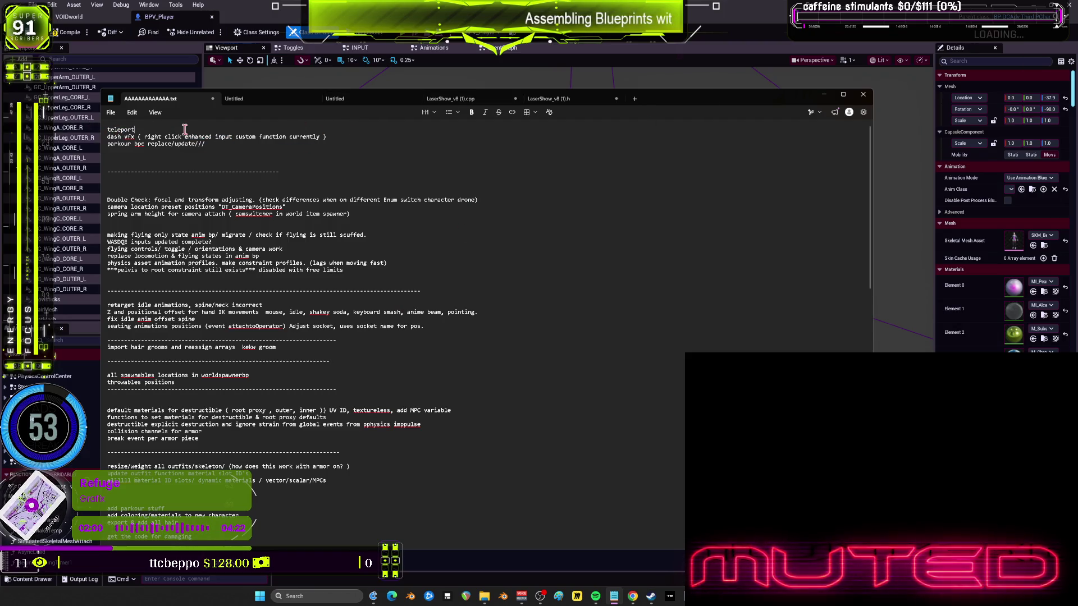
pyautogui.hotkey('alt', 'Tab')
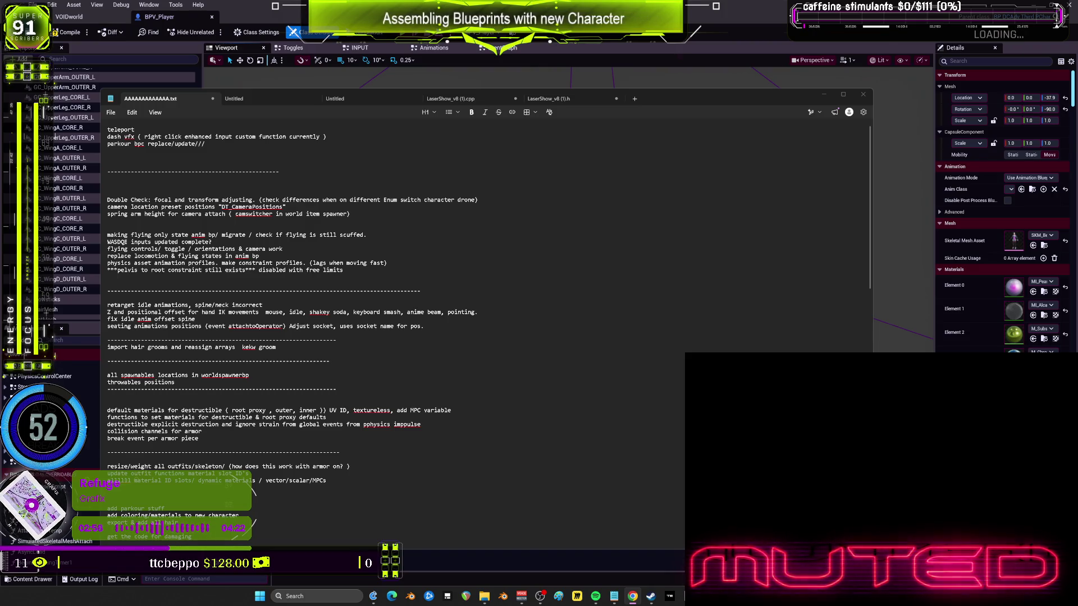
pyautogui.hotkey('alt', 'Tab')
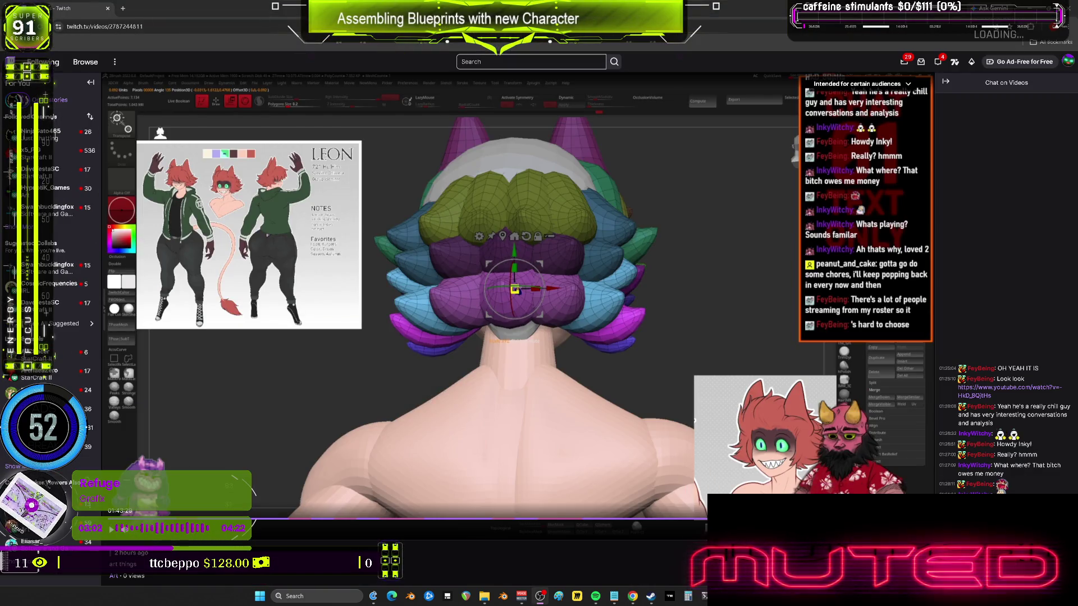
# Open the streamer's channel in a new tab, then close it again.
pyautogui.scroll(-5, 452, 278)
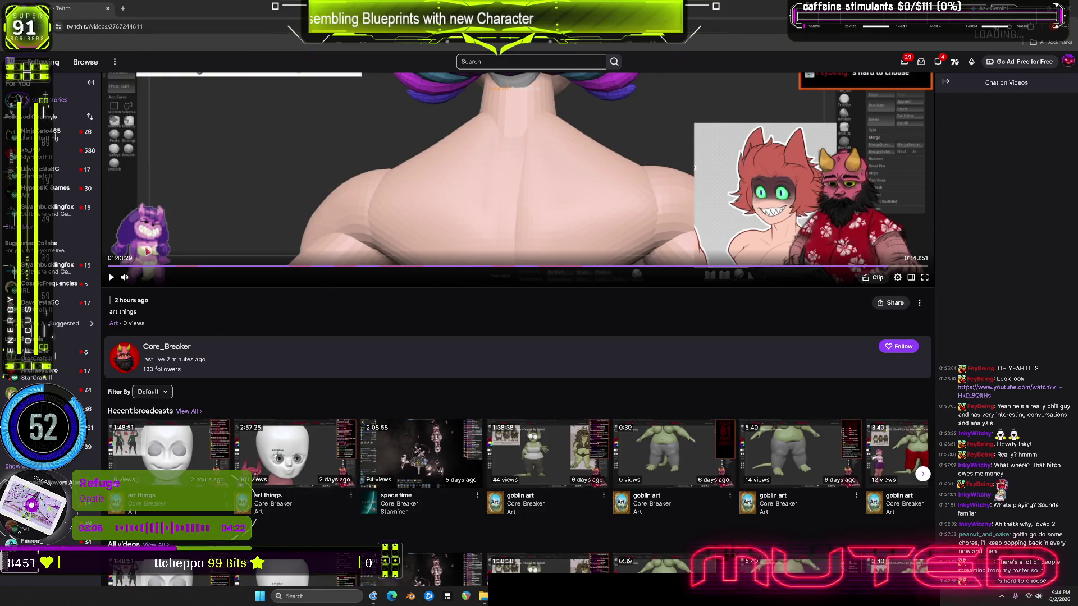
pyautogui.middleClick(167, 347)
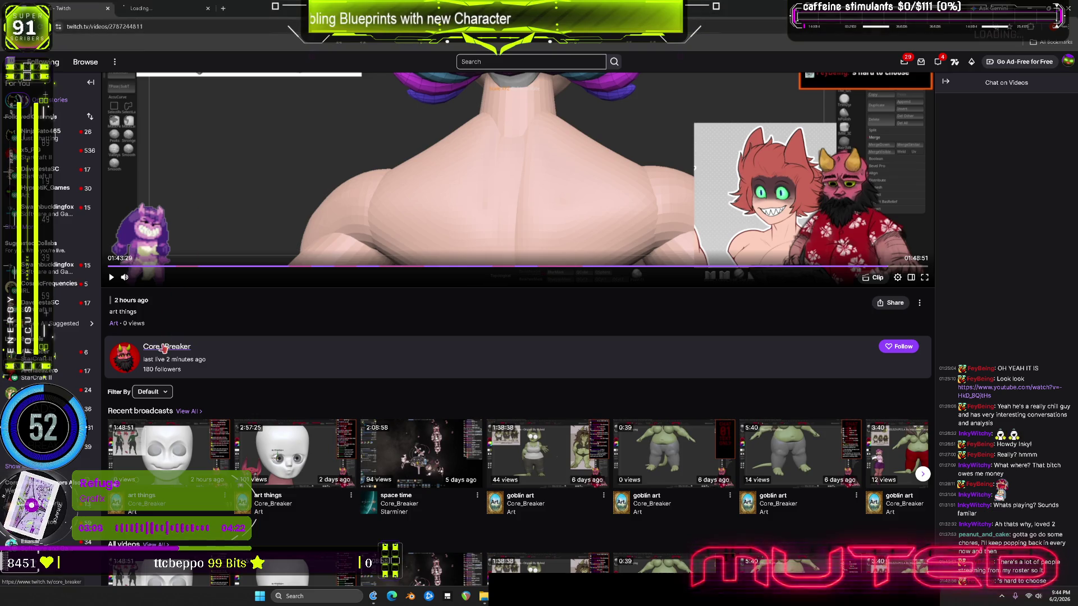
pyautogui.click(172, 10)
pyautogui.click(206, 9)
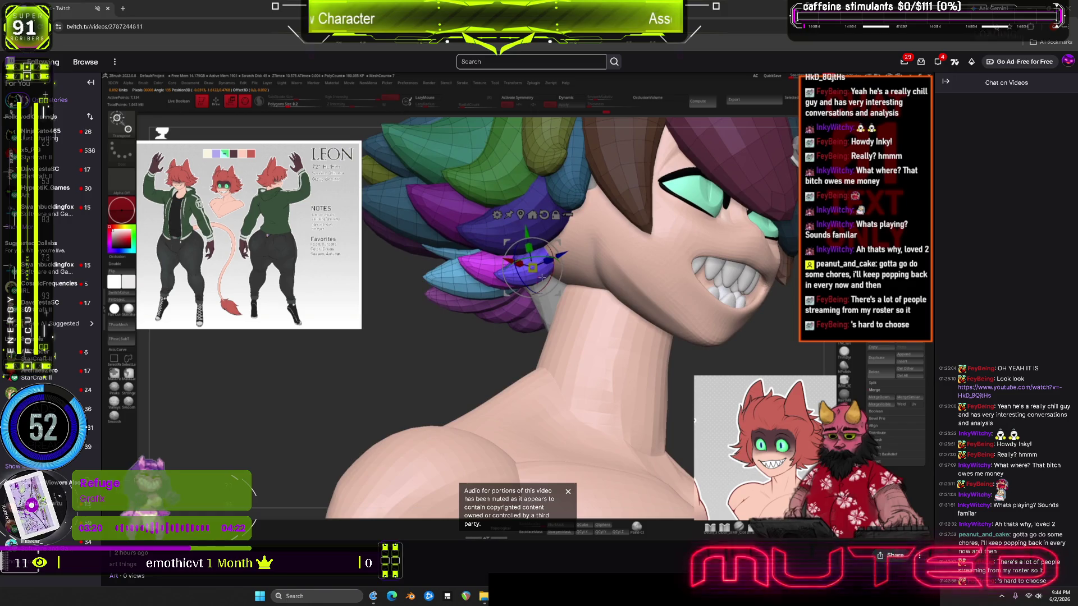
# Pause the hair-sculpting stream replay and switch back to the Unreal editor.
pyautogui.moveTo(686, 381)
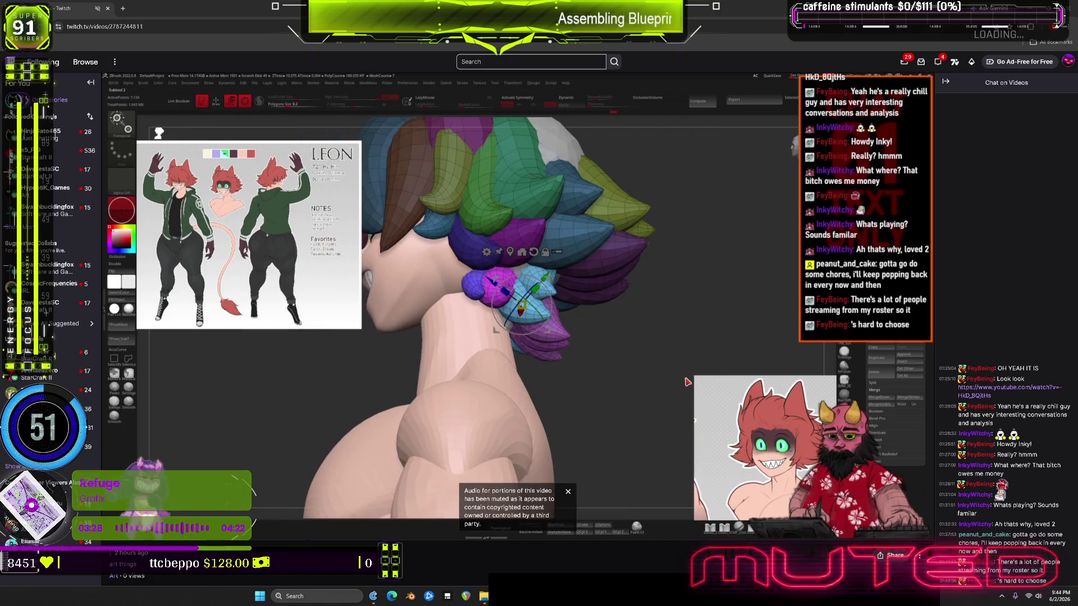
pyautogui.moveTo(705, 400)
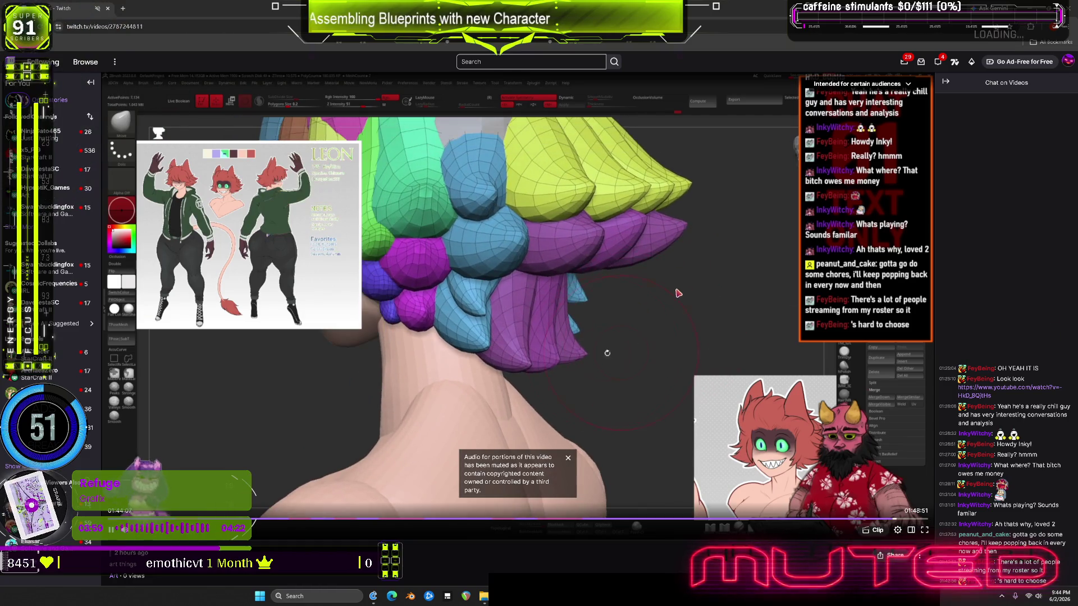
pyautogui.click(607, 325)
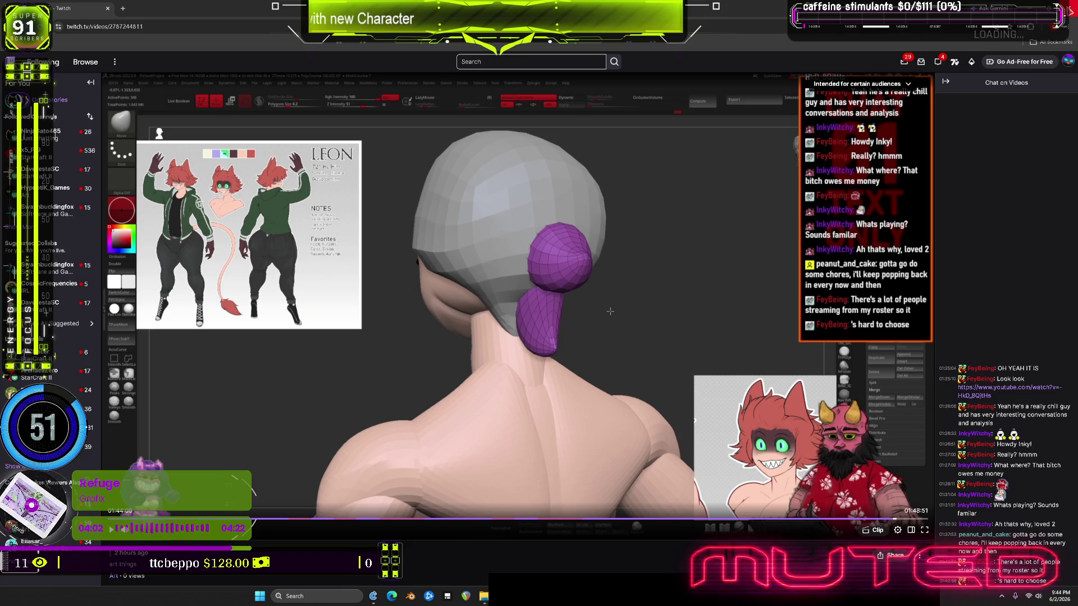
pyautogui.hotkey('alt', 'Tab')
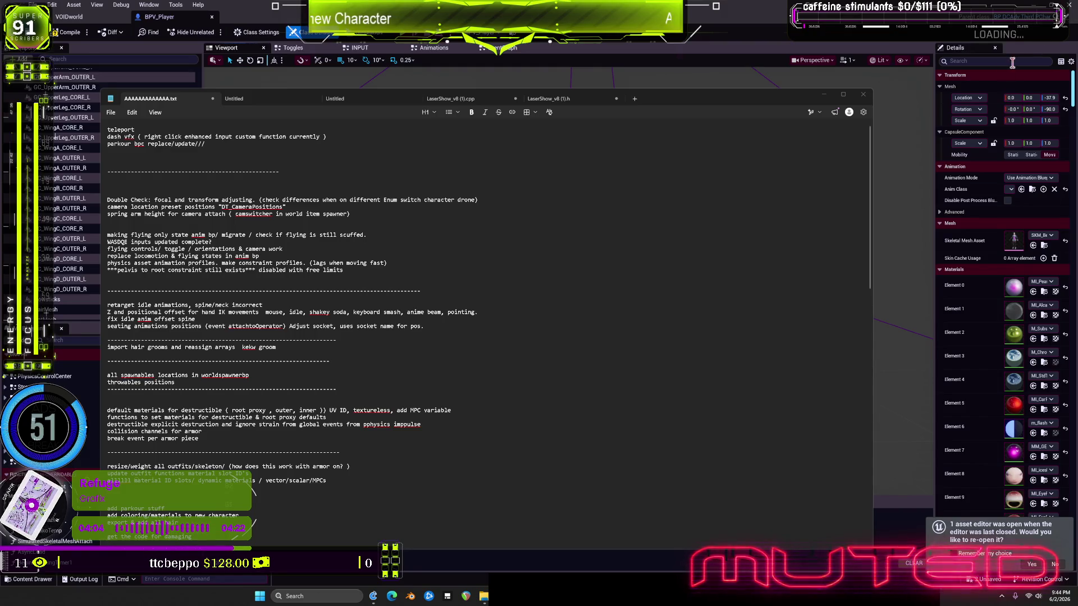
# Show BPV_Player's Event Graph, framing the DASH comment and its 'add flying dash versioon' note.
pyautogui.hotkey('alt', 'Tab')
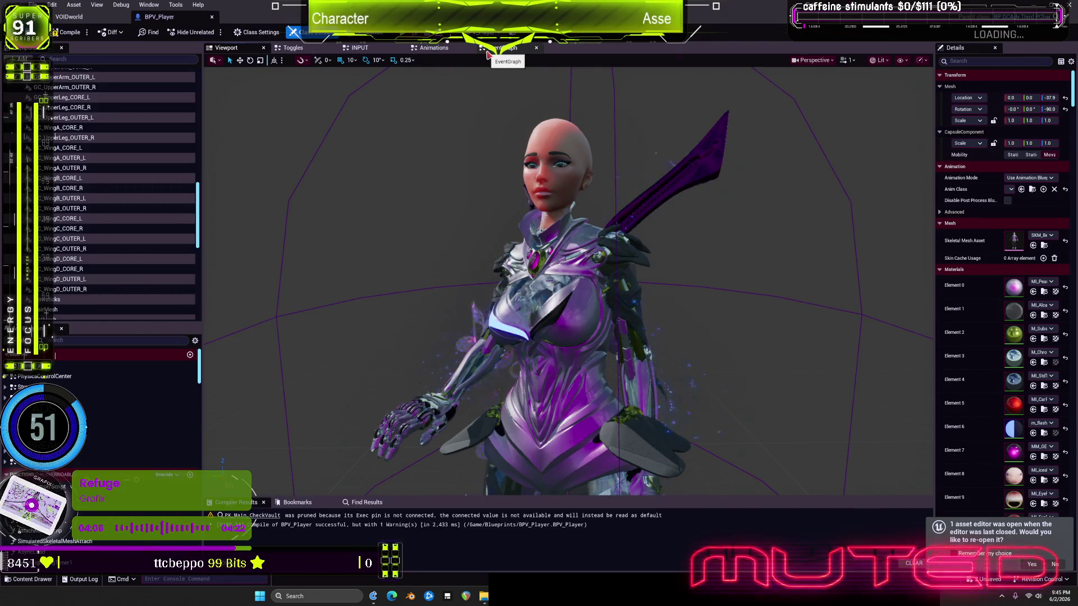
pyautogui.click(488, 51)
pyautogui.scroll(-4, 578, 212)
pyautogui.scroll(4, 639, 279)
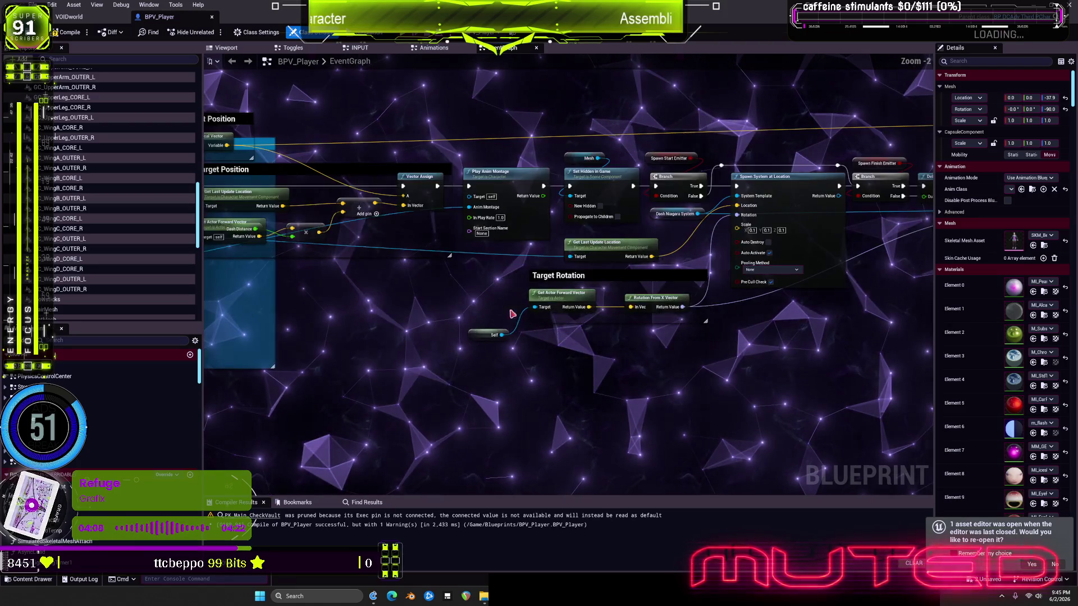
pyautogui.scroll(-1, 638, 279)
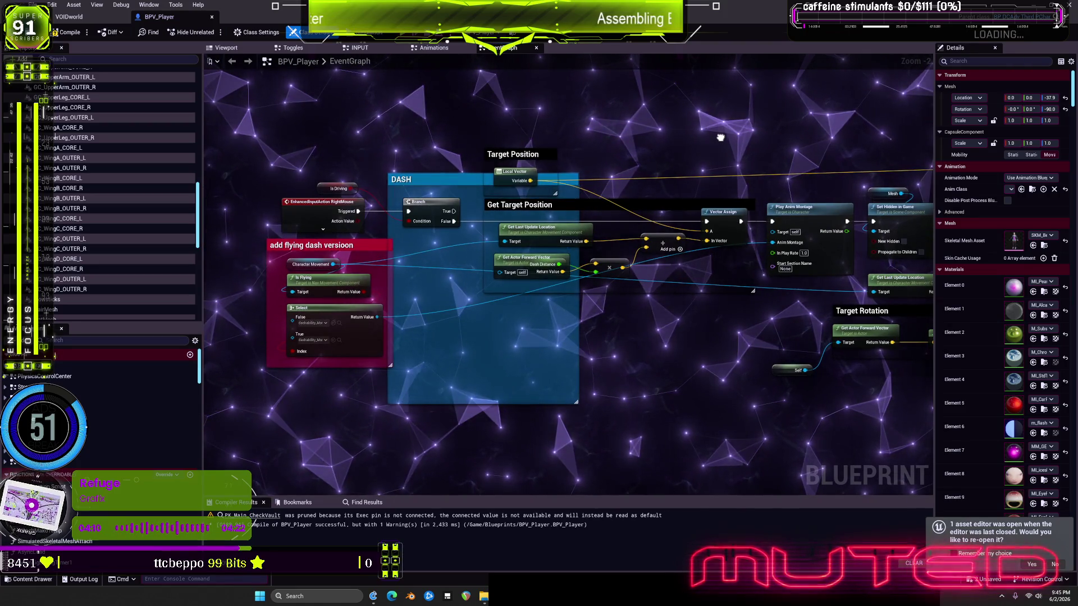
pyautogui.scroll(-3, 544, 344)
pyautogui.scroll(4, 543, 344)
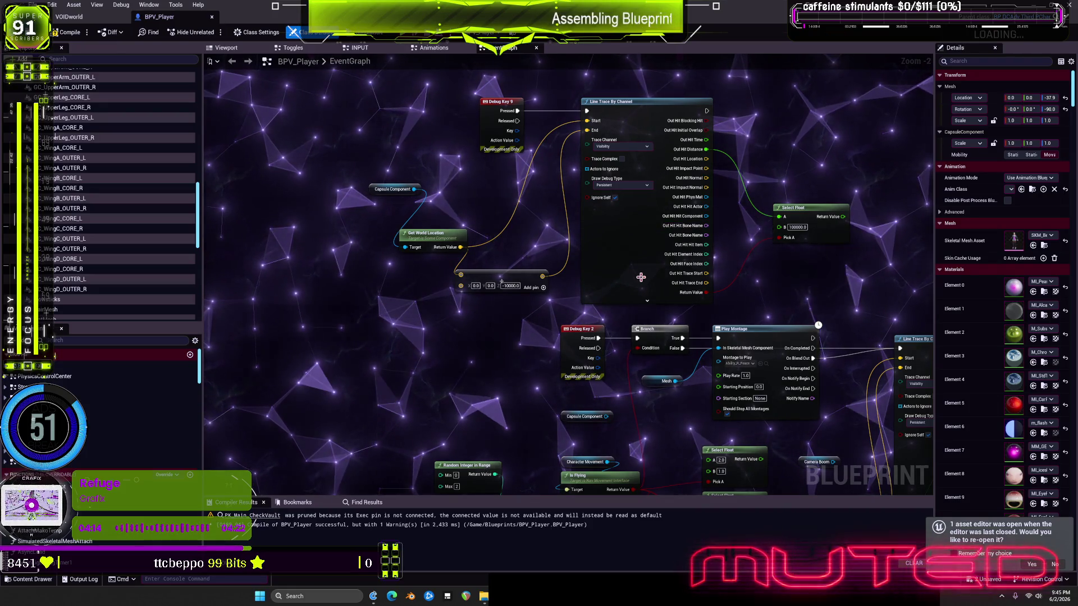
pyautogui.moveTo(502, 442); pyautogui.dragTo(348, 122)
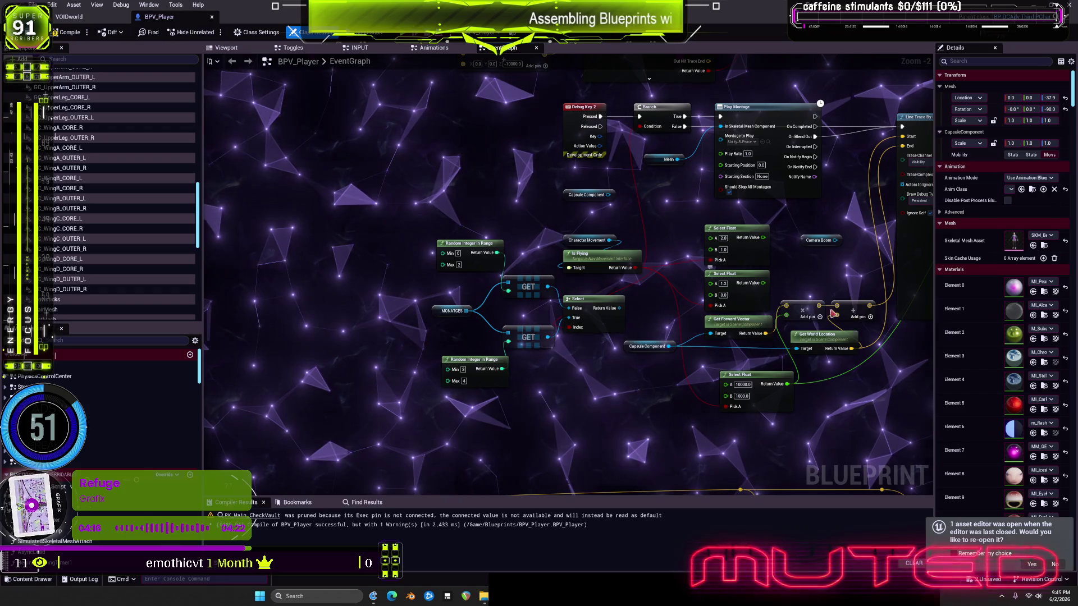
pyautogui.moveTo(611, 283)
pyautogui.mouseDown()
pyautogui.moveTo(618, 163)
pyautogui.moveTo(634, 183)
pyautogui.moveTo(634, 224)
pyautogui.moveTo(679, 188)
pyautogui.mouseUp()
pyautogui.scroll(-2, 633, 184)
pyautogui.scroll(3, 679, 189)
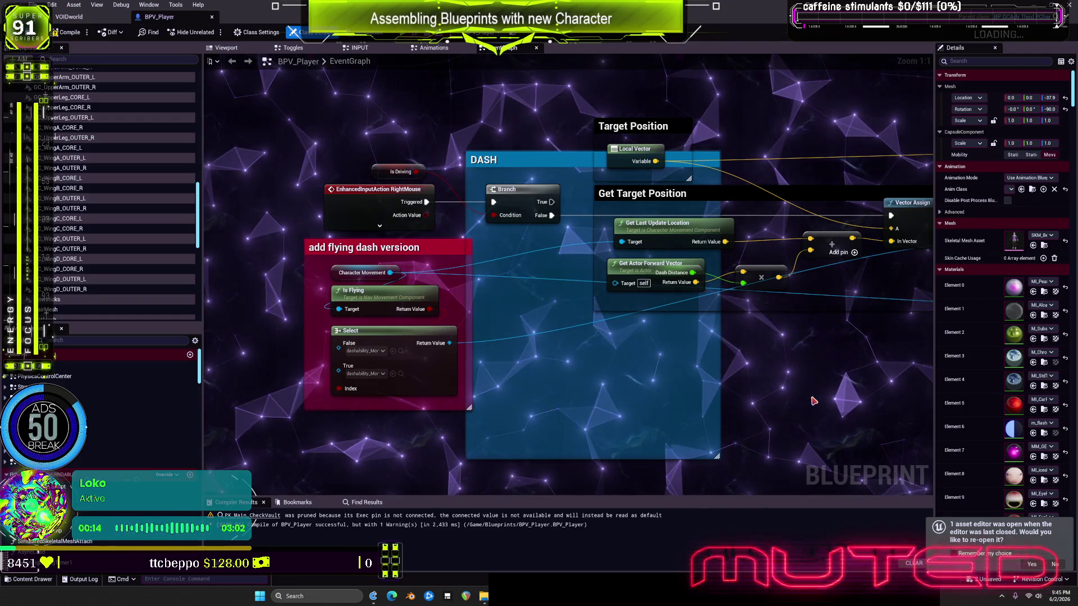
# Compile BPV_Player with F7 and launch a standalone play preview.
pyautogui.scroll(-3, 775, 370)
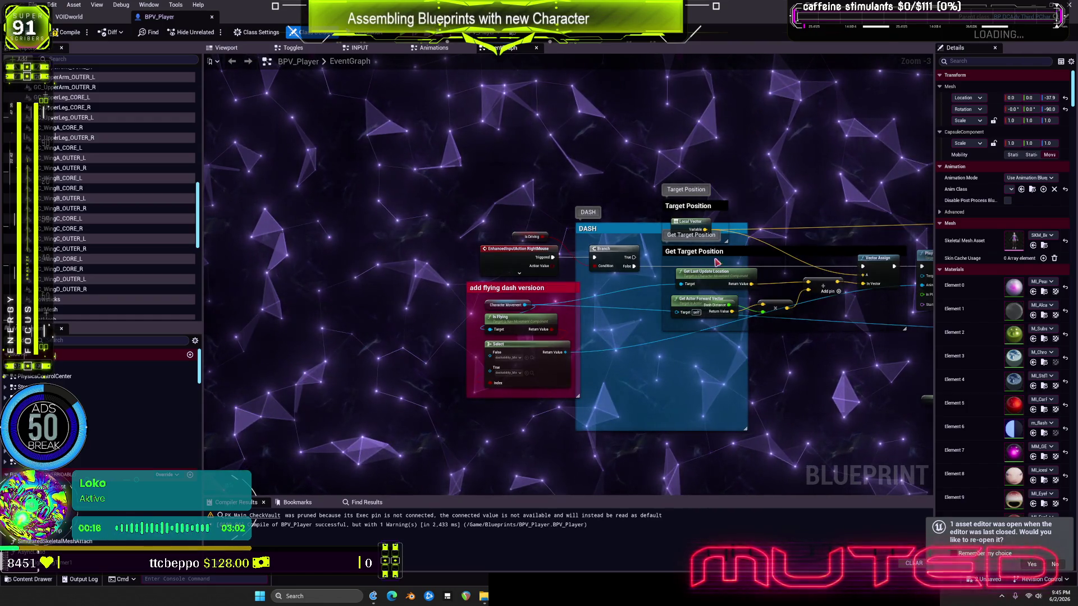
pyautogui.press('F7')
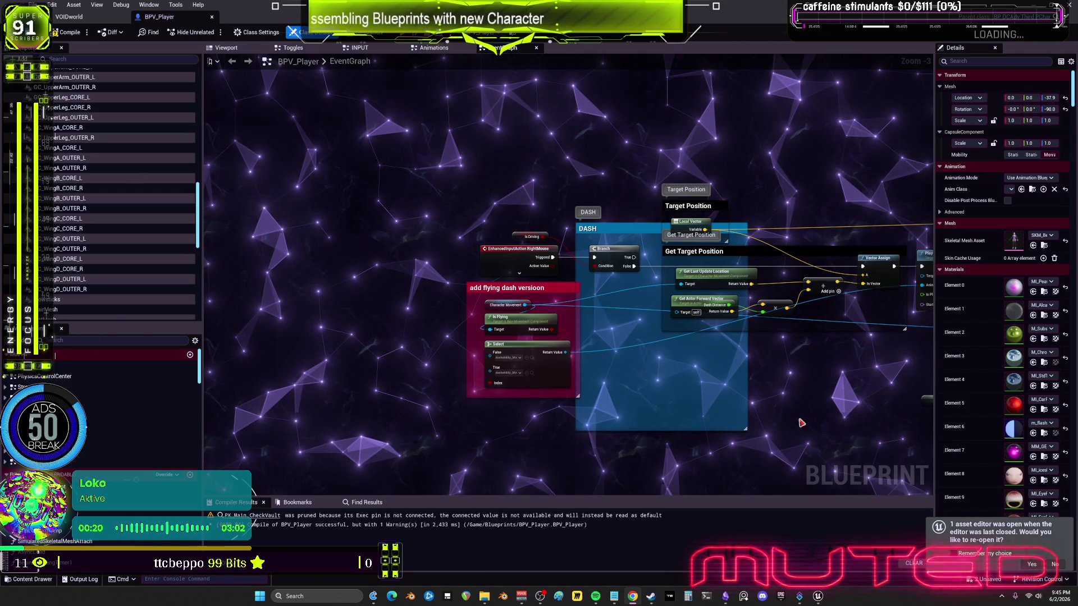
pyautogui.hotkey('alt', 'p')
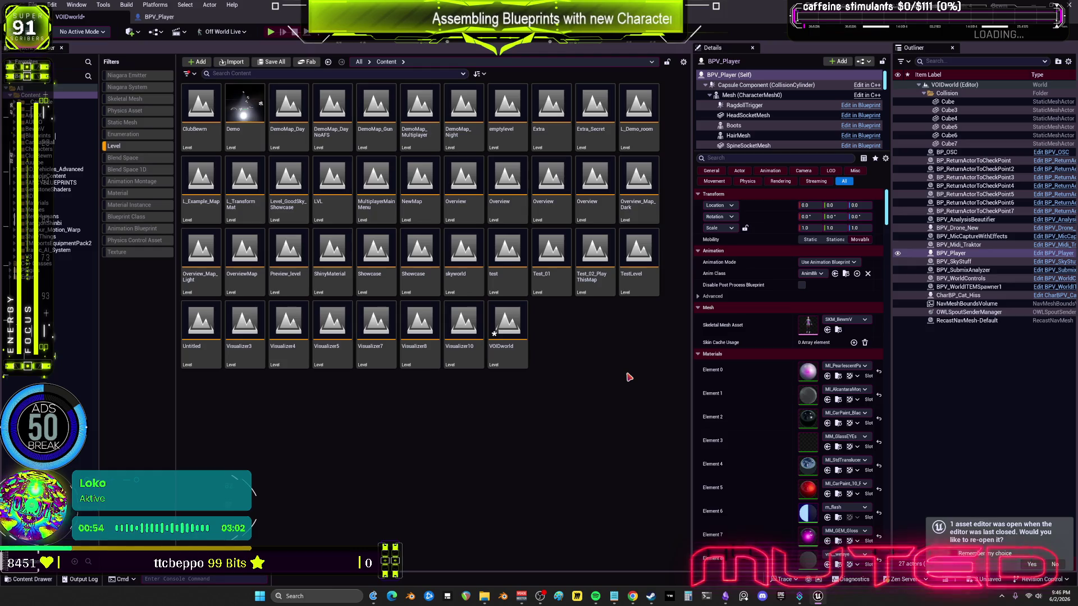
# Save the three modified assets with Save Selected in the Save Content dialog.
pyautogui.hotkey('ctrl', 'shift', 's')
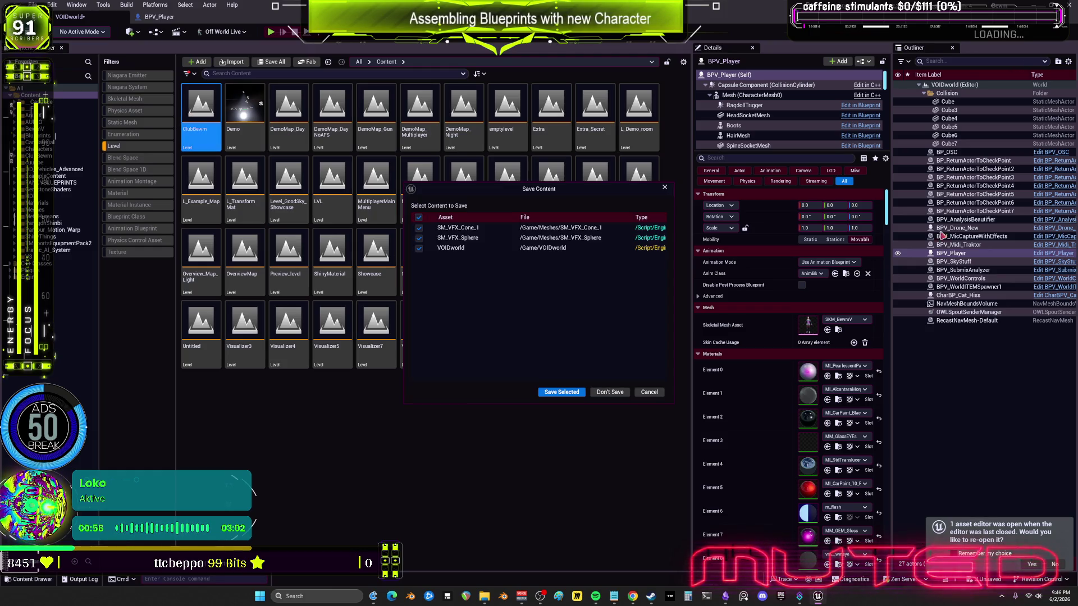
pyautogui.click(559, 393)
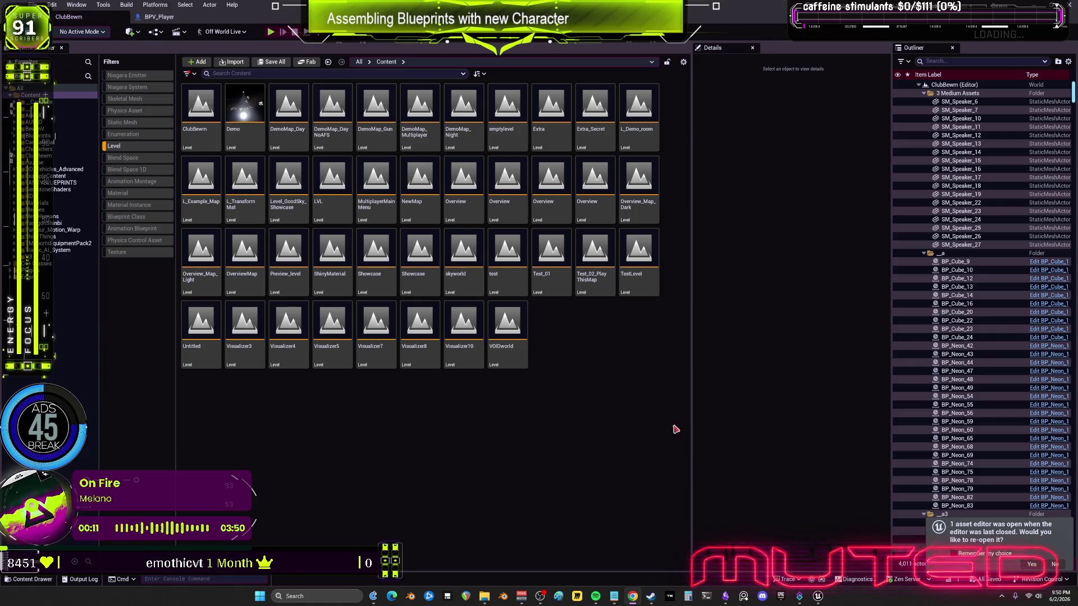
pyautogui.rightClick(514, 344)
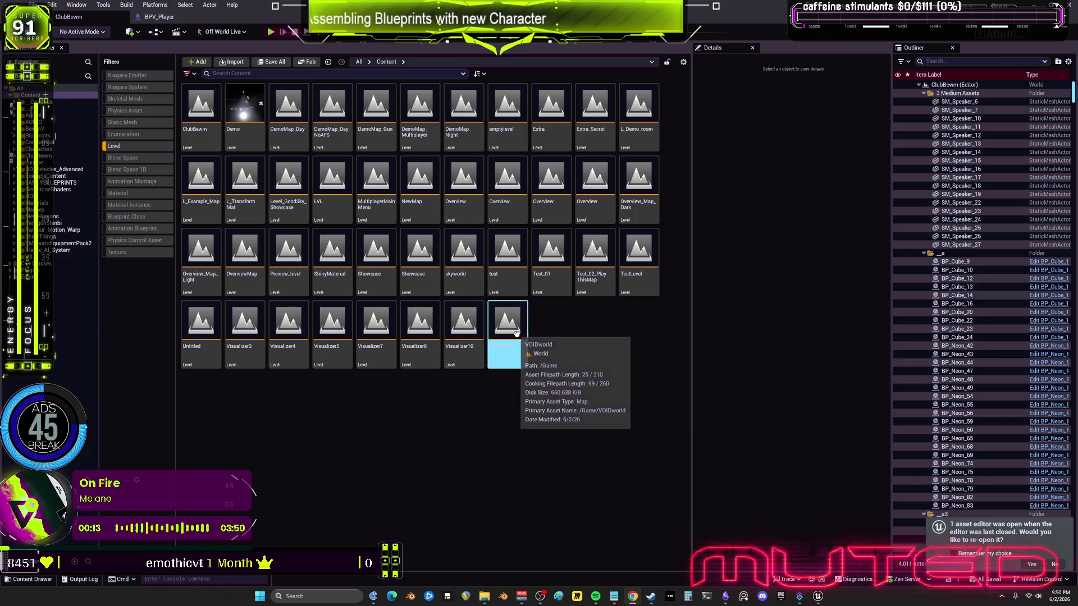
pyautogui.click(551, 332)
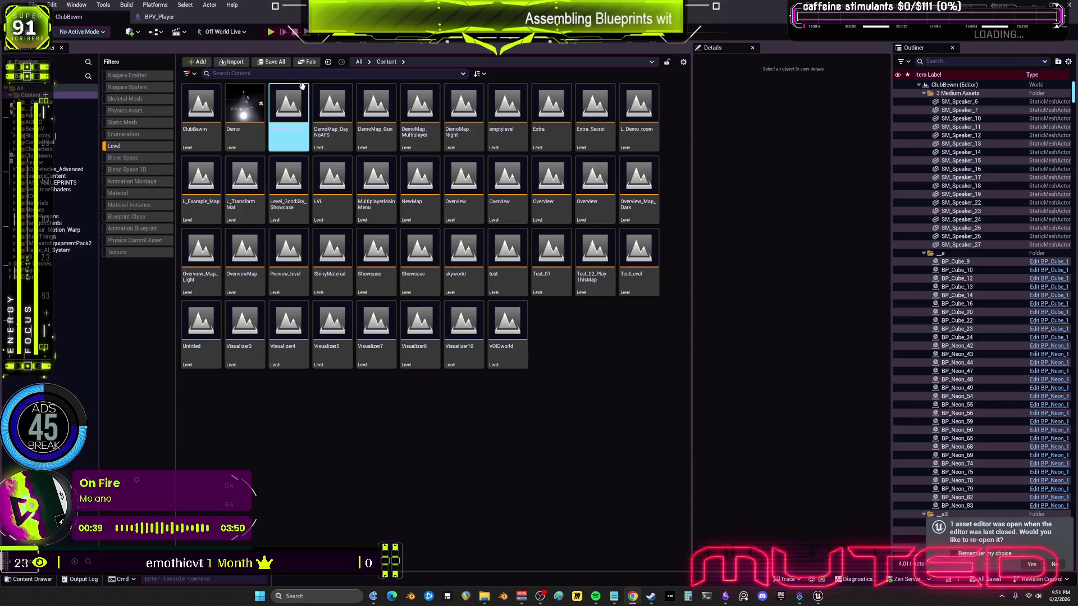
pyautogui.click(76, 4)
# Open TestLevel from the Content Browser, clear the Level filter, and play it in standalone preview.
pyautogui.moveTo(149, 106)
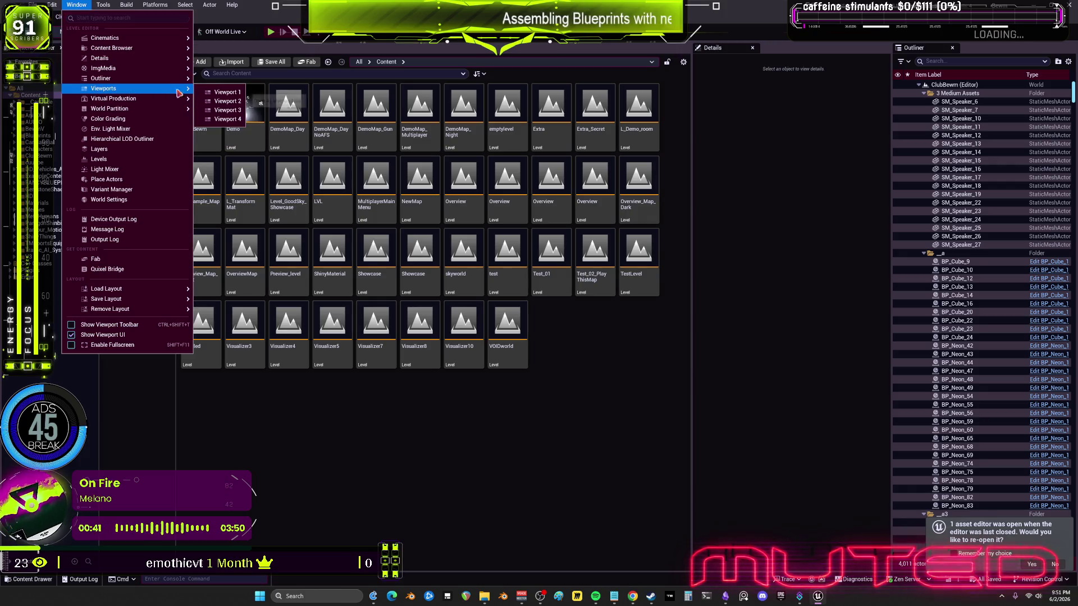
pyautogui.click(225, 110)
pyautogui.doubleClick(642, 250)
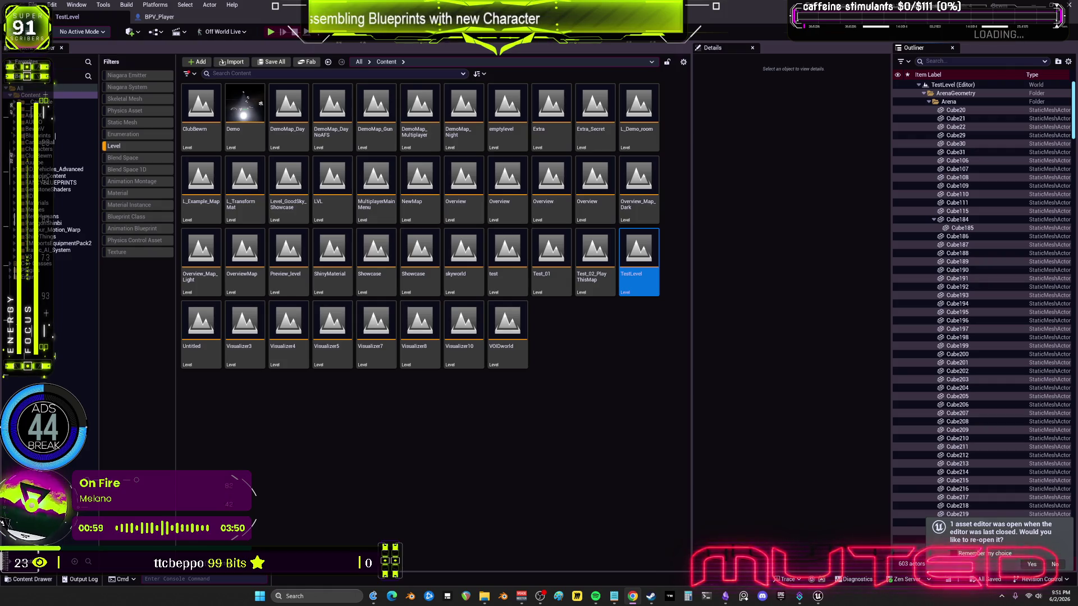
pyautogui.click(141, 146)
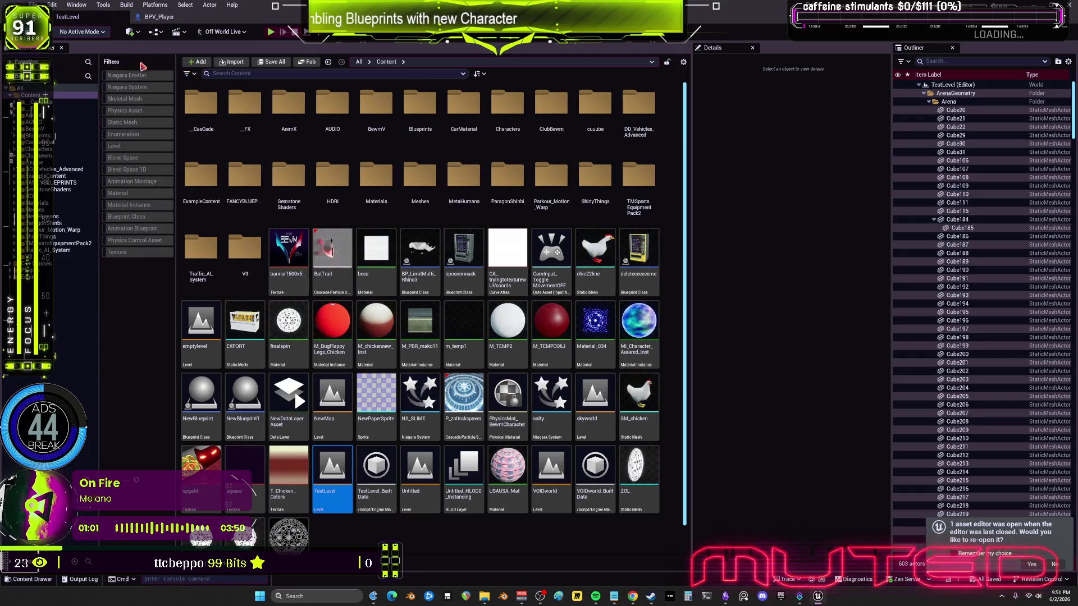
pyautogui.click(271, 32)
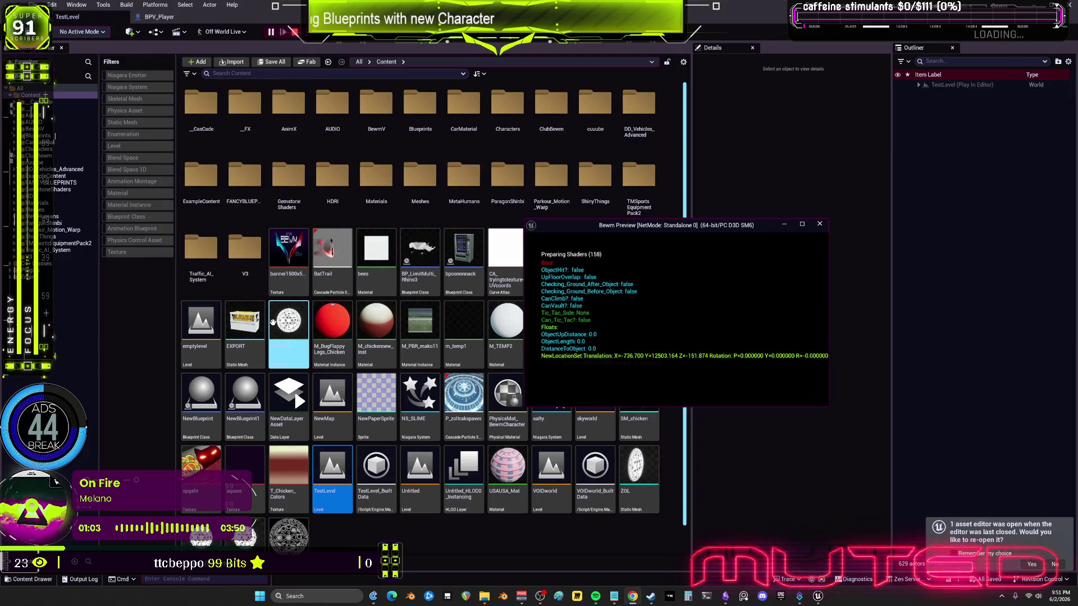
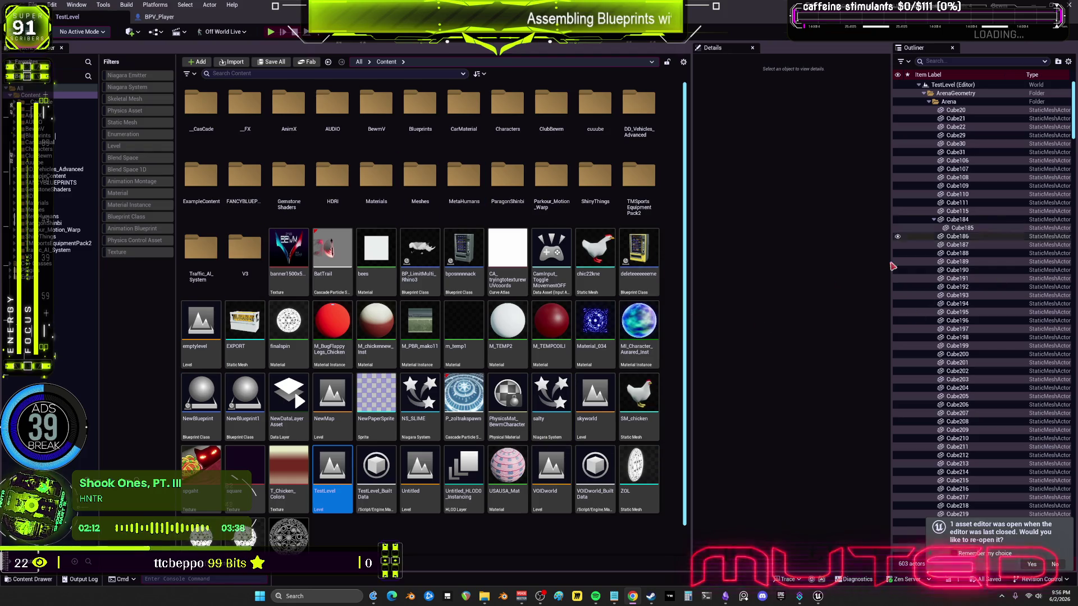
# In the BPV_Player event graph, delete the DASH and Target Position comment boxes.
pyautogui.click(159, 17)
pyautogui.scroll(2, 479, 235)
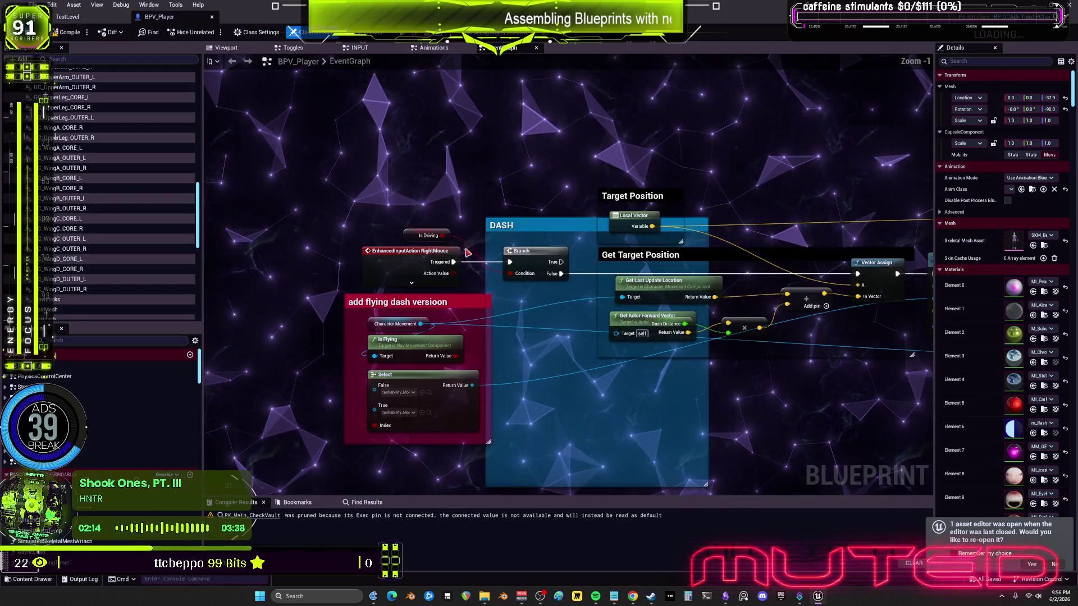
pyautogui.moveTo(479, 235); pyautogui.dragTo(580, 289)
pyautogui.moveTo(430, 240)
pyautogui.mouseDown()
pyautogui.moveTo(440, 270)
pyautogui.moveTo(444, 180)
pyautogui.mouseUp()
pyautogui.click(561, 230)
pyautogui.press('Delete')
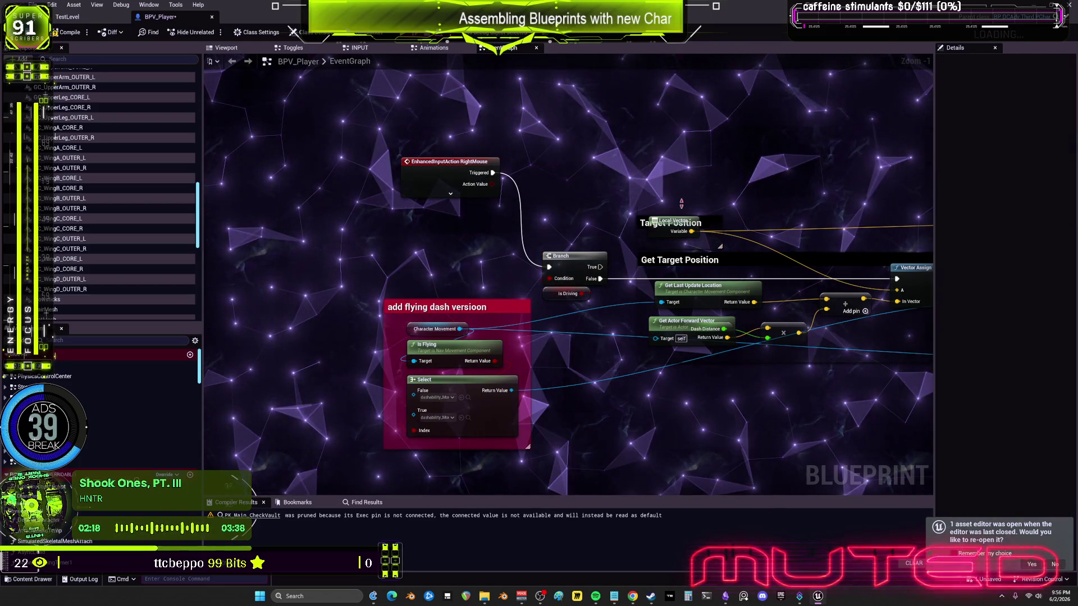
pyautogui.moveTo(683, 194); pyautogui.dragTo(683, 138)
pyautogui.click(696, 165)
pyautogui.press('Delete')
# Move the Branch, Is Driving and Local Vector nodes up beside the input event.
pyautogui.moveTo(534, 247); pyautogui.dragTo(596, 301)
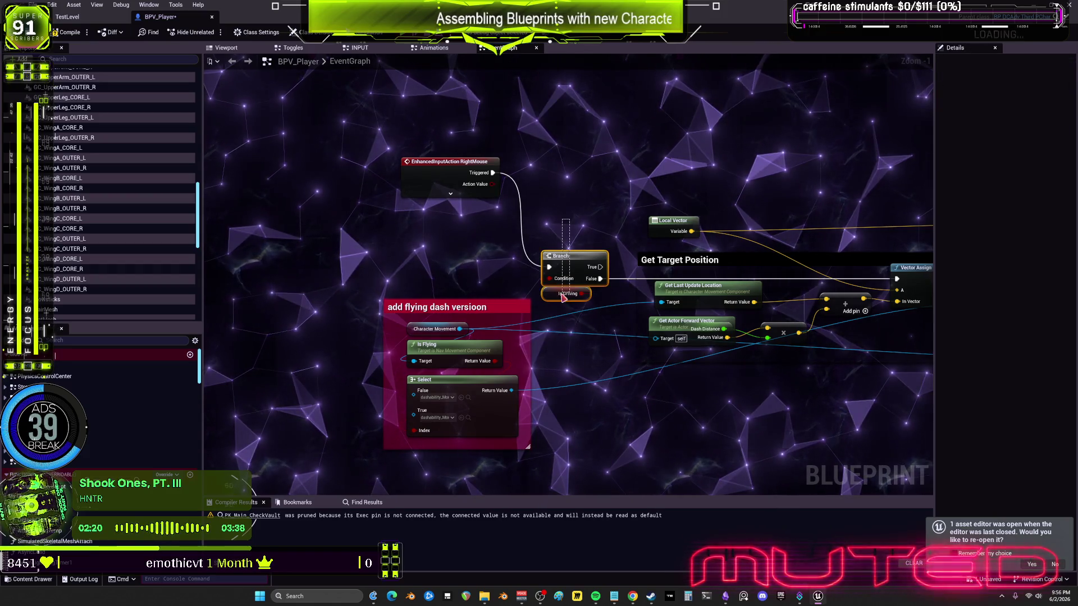
pyautogui.moveTo(568, 256); pyautogui.dragTo(569, 202)
pyautogui.moveTo(678, 214)
pyautogui.mouseDown()
pyautogui.moveTo(570, 260)
pyautogui.moveTo(578, 219)
pyautogui.moveTo(503, 163)
pyautogui.mouseUp()
pyautogui.moveTo(653, 294); pyautogui.dragTo(659, 263)
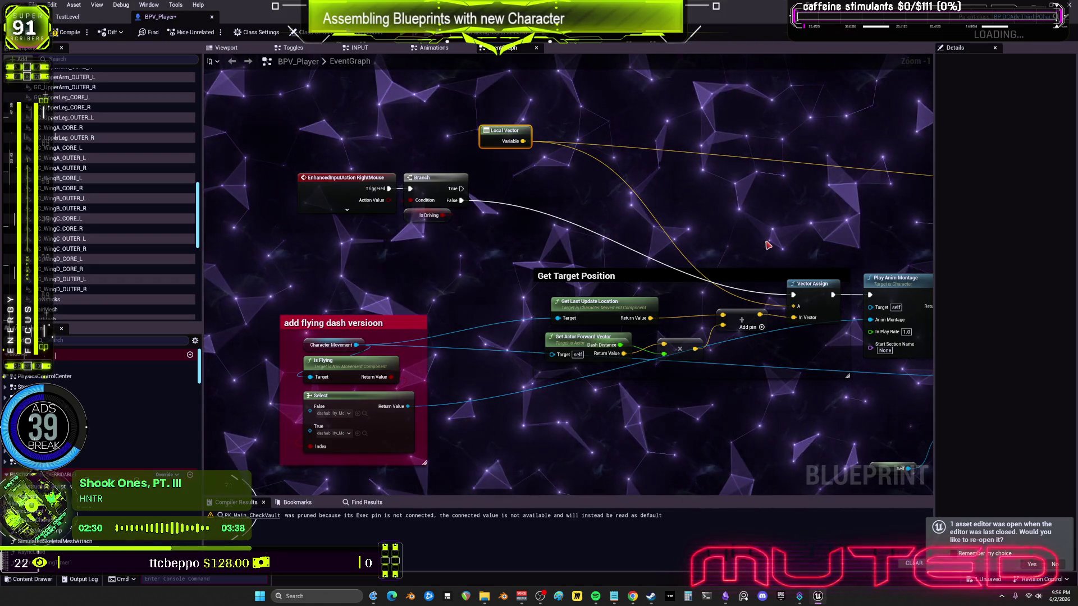
pyautogui.moveTo(771, 229); pyautogui.dragTo(366, 176)
pyautogui.moveTo(620, 192); pyautogui.dragTo(337, 186)
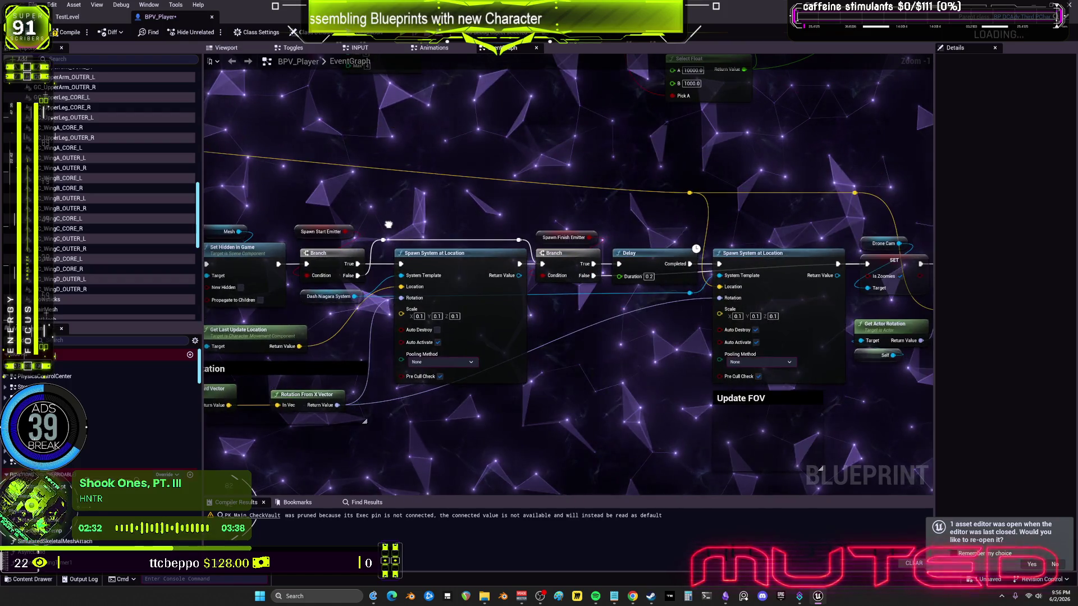
pyautogui.moveTo(225, 247); pyautogui.dragTo(769, 274)
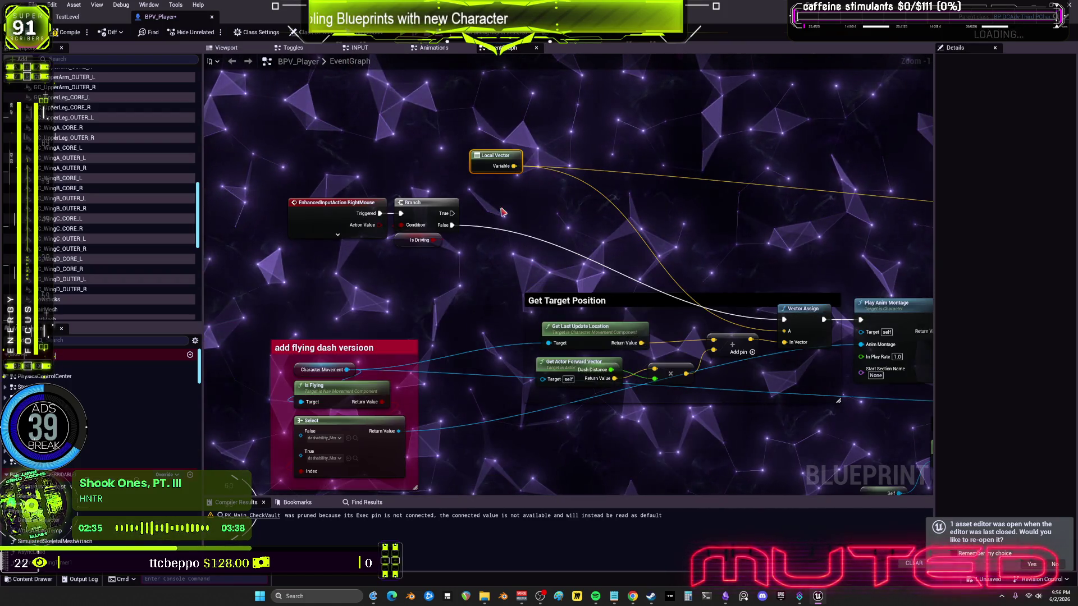
pyautogui.click(498, 163)
pyautogui.moveTo(705, 254)
pyautogui.mouseDown()
pyautogui.moveTo(725, 263)
pyautogui.moveTo(783, 168)
pyautogui.mouseUp()
# Pull the flying dash group, Dash Distance, multiply, Add and Vector Assign nodes in toward the Branch.
pyautogui.moveTo(417, 217)
pyautogui.mouseDown()
pyautogui.moveTo(446, 258)
pyautogui.moveTo(433, 335)
pyautogui.moveTo(478, 276)
pyautogui.mouseUp()
pyautogui.moveTo(631, 210)
pyautogui.mouseDown()
pyautogui.moveTo(567, 290)
pyautogui.moveTo(508, 278)
pyautogui.mouseUp()
pyautogui.moveTo(543, 323)
pyautogui.mouseDown()
pyautogui.moveTo(531, 316)
pyautogui.moveTo(525, 340)
pyautogui.moveTo(542, 409)
pyautogui.mouseUp()
pyautogui.moveTo(528, 343); pyautogui.dragTo(523, 331)
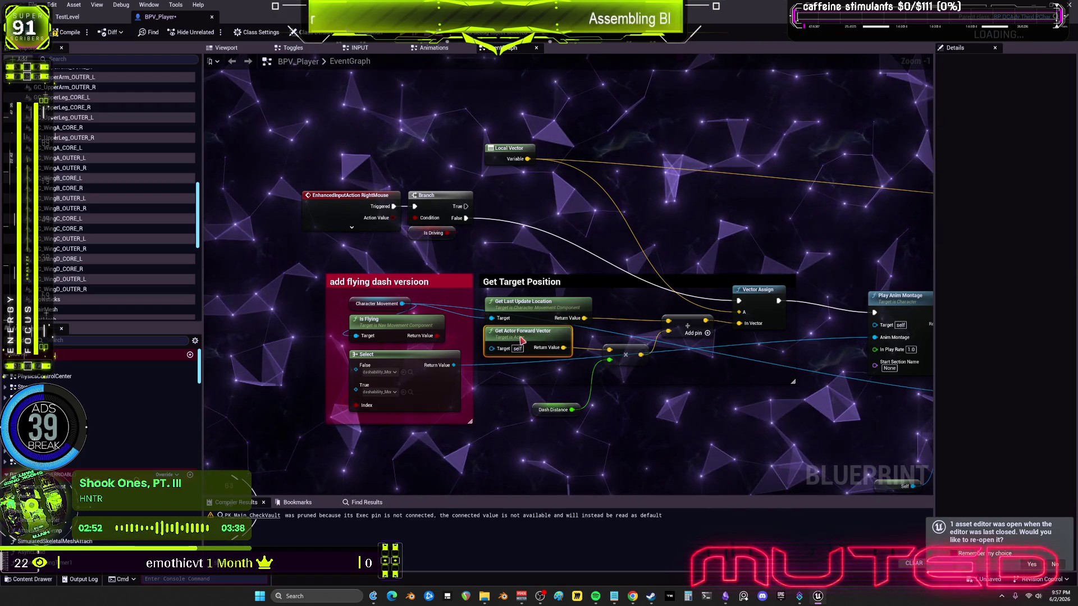
pyautogui.moveTo(538, 414)
pyautogui.mouseDown()
pyautogui.moveTo(533, 373)
pyautogui.moveTo(521, 380)
pyautogui.mouseUp()
pyautogui.moveTo(618, 350); pyautogui.dragTo(606, 351)
pyautogui.moveTo(677, 324); pyautogui.dragTo(655, 318)
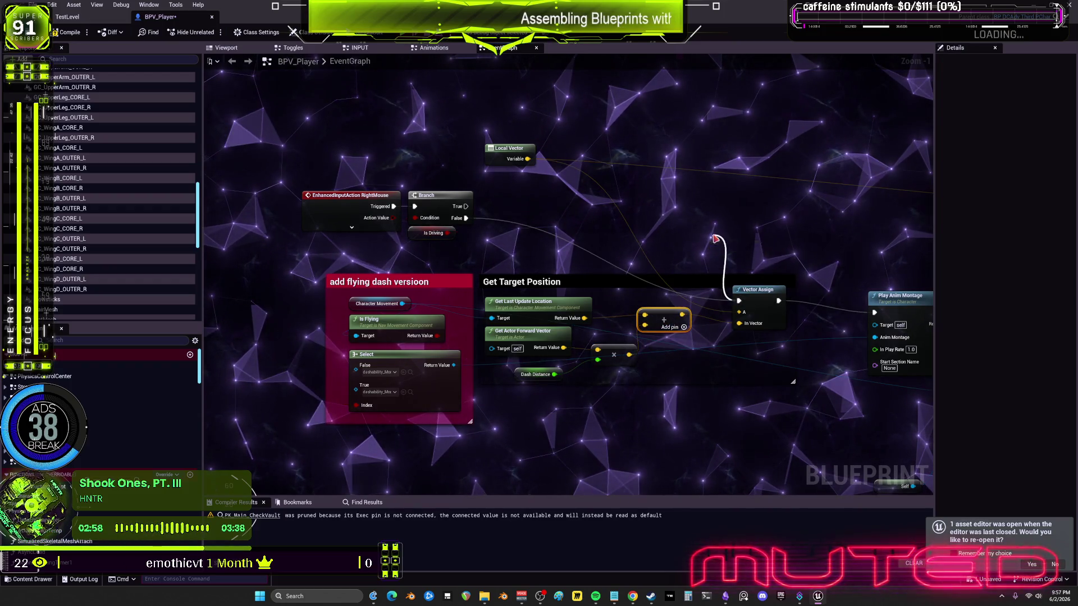
pyautogui.moveTo(758, 290)
pyautogui.mouseDown()
pyautogui.moveTo(716, 220)
pyautogui.moveTo(688, 207)
pyautogui.mouseUp()
pyautogui.moveTo(688, 269); pyautogui.dragTo(361, 289)
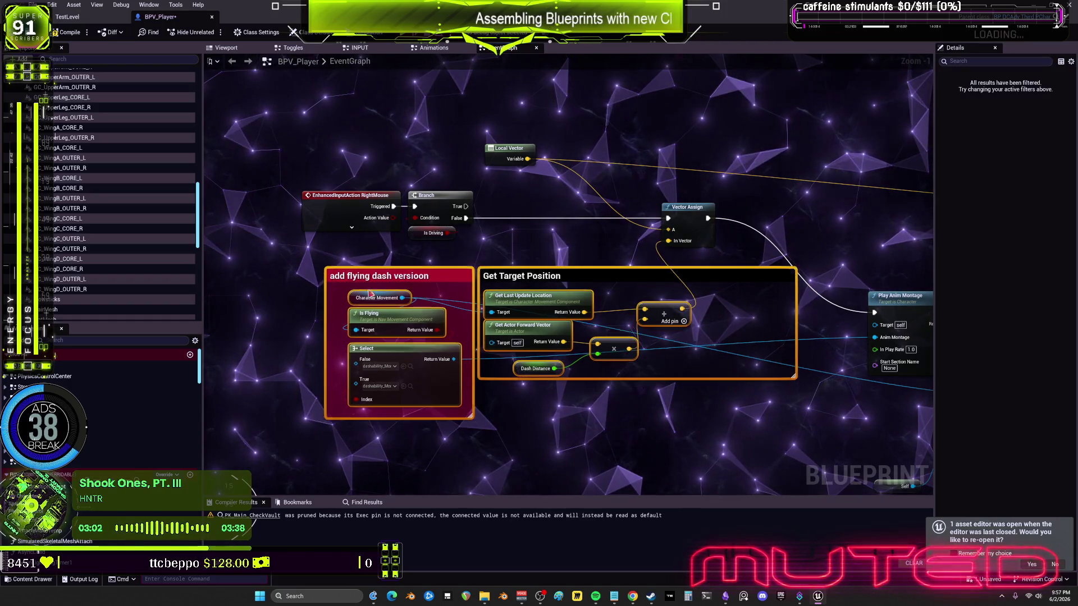
# Move Play Anim Montage beside Vector Assign and gather the Mesh and Set Hidden in Game nodes.
pyautogui.moveTo(663, 310); pyautogui.dragTo(544, 340)
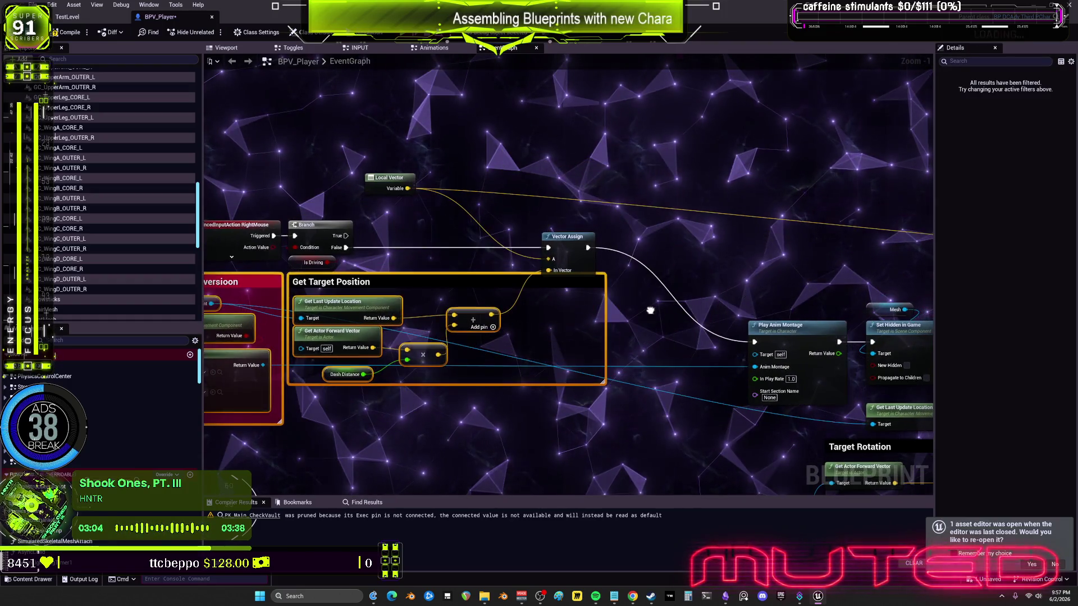
pyautogui.click(803, 335)
pyautogui.moveTo(803, 335); pyautogui.dragTo(656, 246)
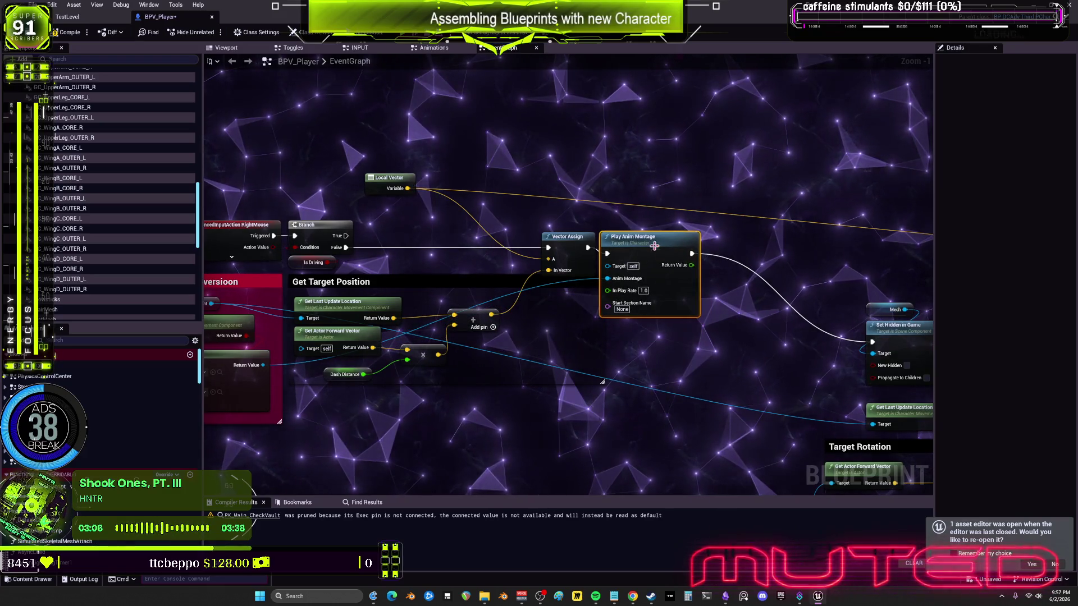
pyautogui.moveTo(743, 275); pyautogui.dragTo(700, 274)
pyautogui.moveTo(696, 270); pyautogui.dragTo(789, 373)
pyautogui.moveTo(744, 322); pyautogui.dragTo(585, 233)
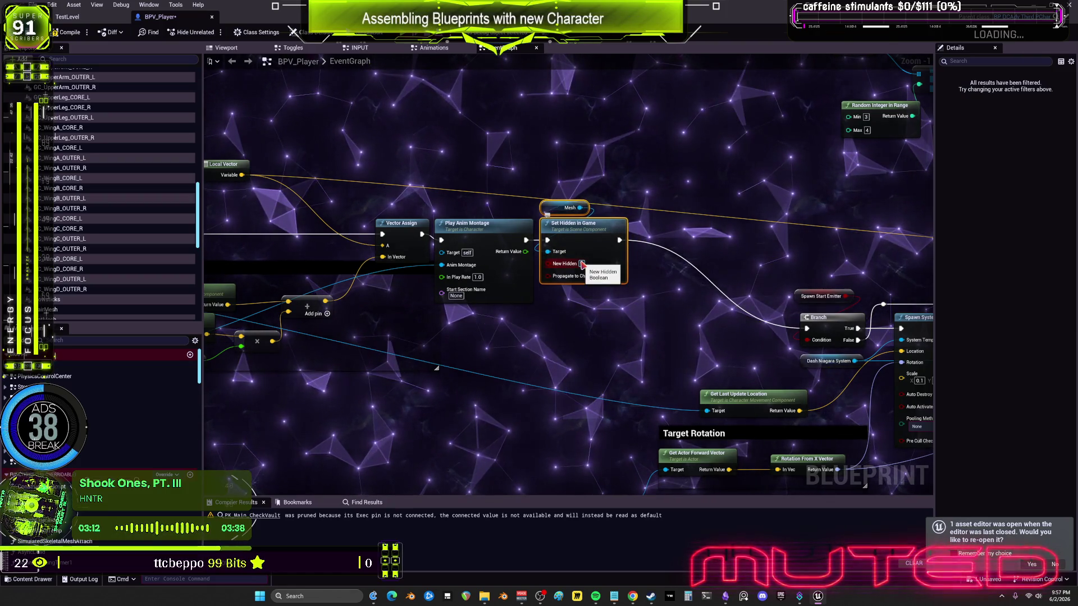
pyautogui.moveTo(583, 264)
pyautogui.mouseDown()
pyautogui.moveTo(734, 264)
pyautogui.moveTo(533, 262)
pyautogui.mouseUp()
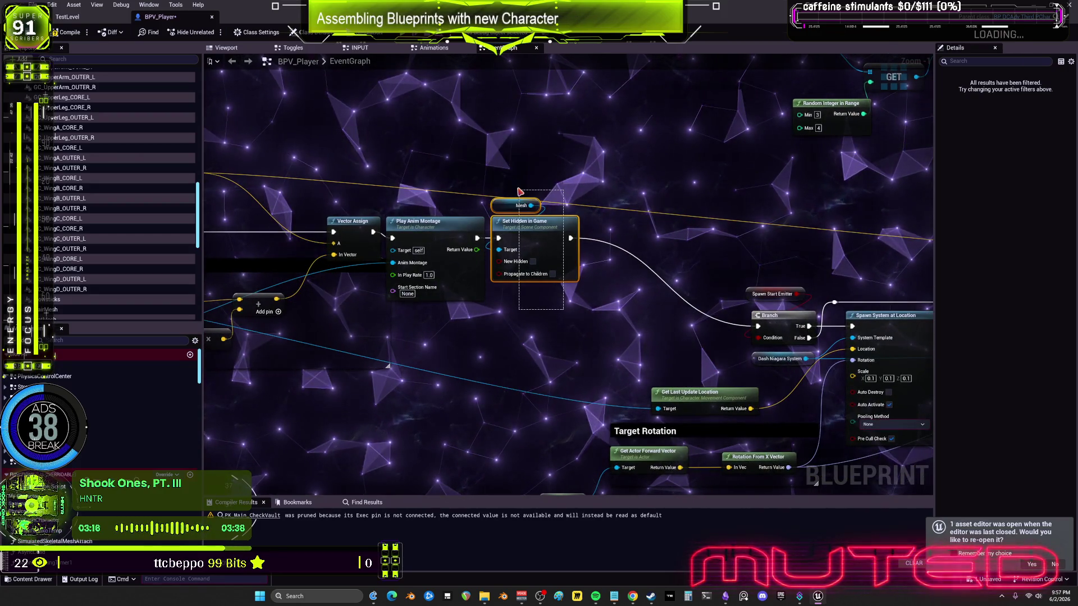
# Delete both Mesh and Set Hidden in Game pairs and wire Play Anim Montage into the emitter Branch.
pyautogui.press('Delete')
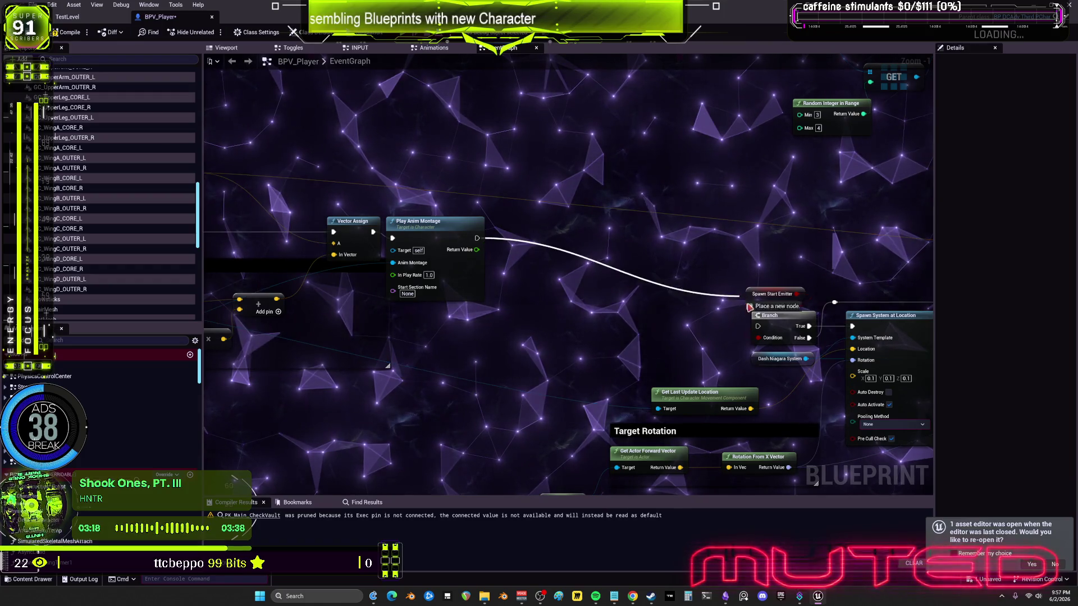
pyautogui.moveTo(746, 306); pyautogui.dragTo(760, 331)
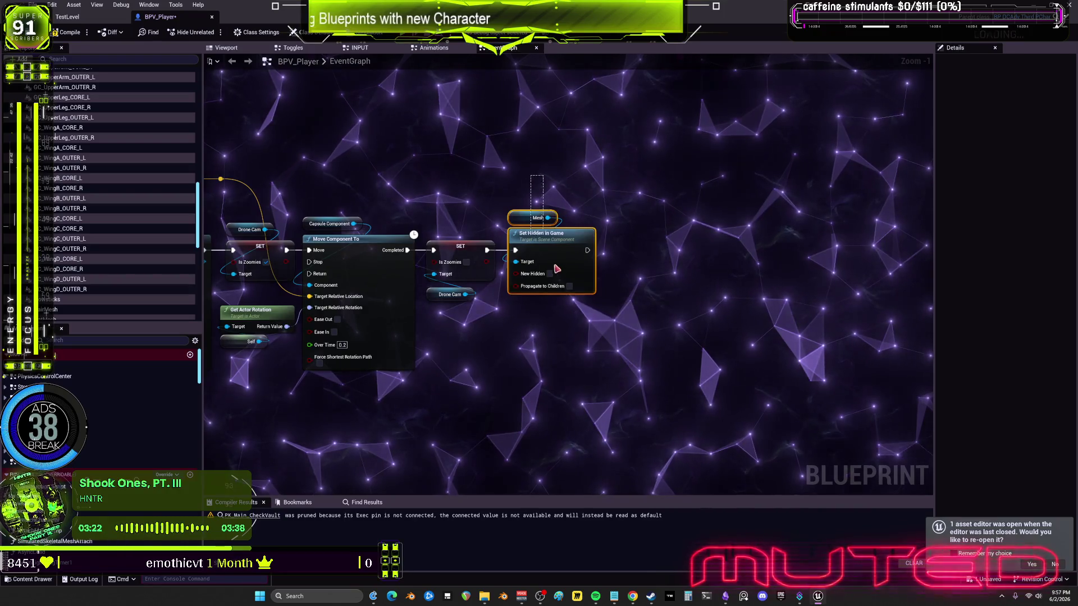
pyautogui.press('Delete')
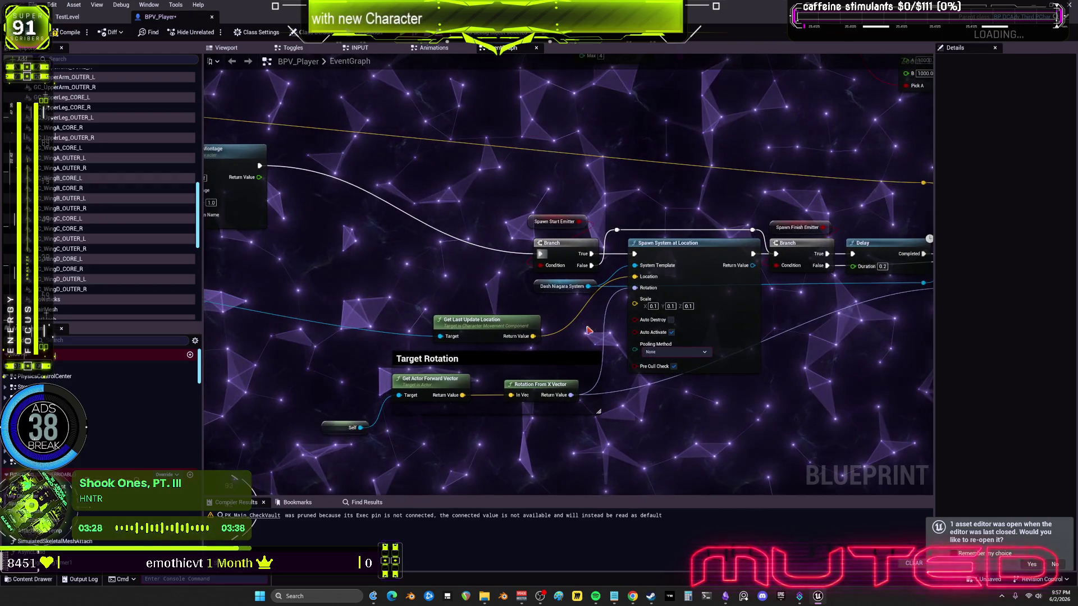
pyautogui.scroll(1, 579, 327)
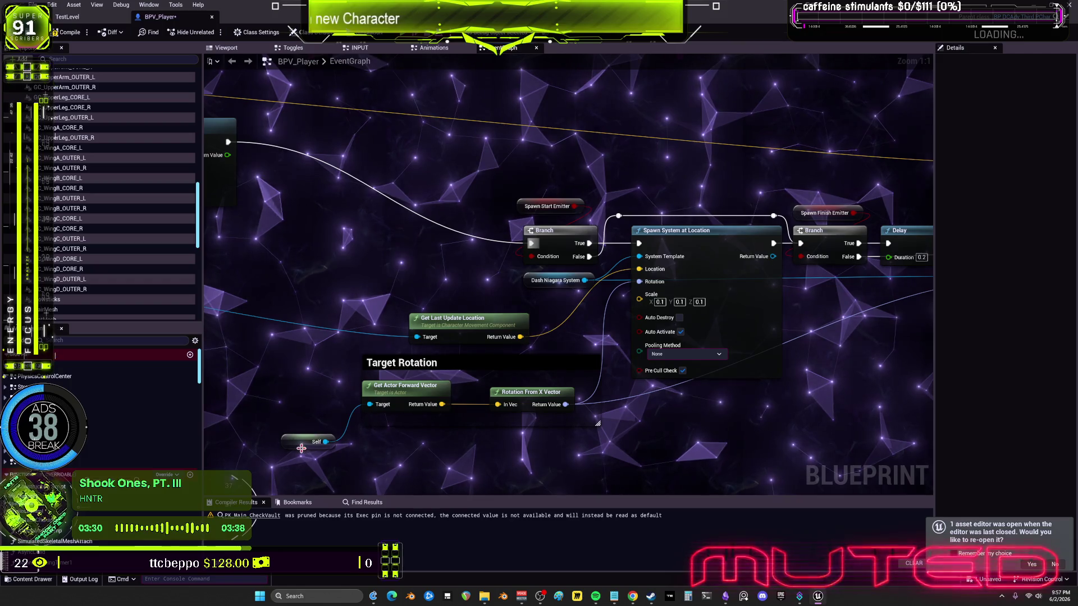
pyautogui.moveTo(316, 416); pyautogui.dragTo(318, 410)
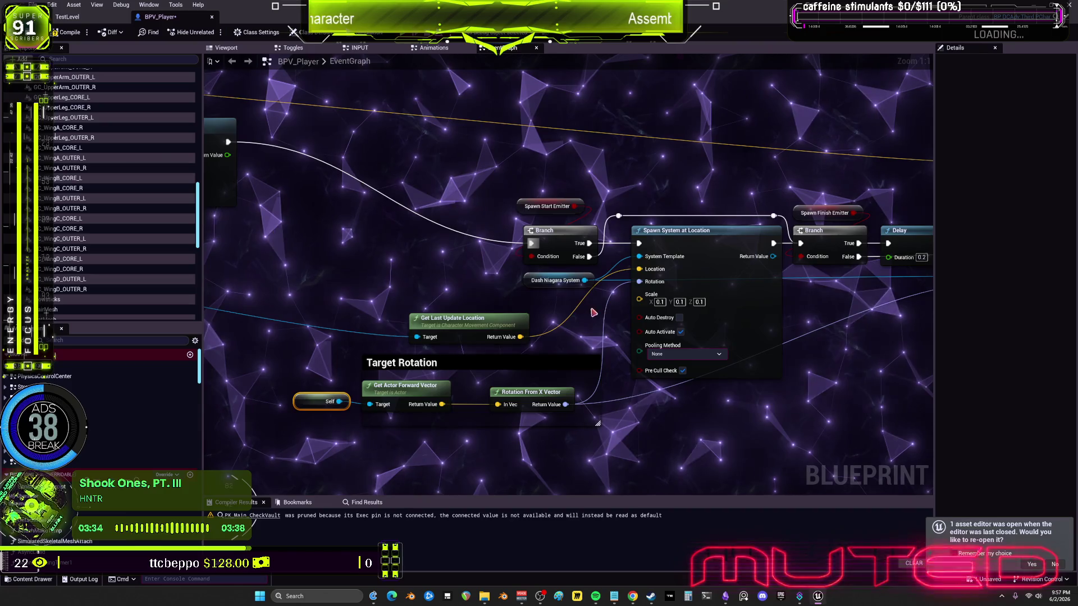
pyautogui.moveTo(556, 334); pyautogui.dragTo(768, 335)
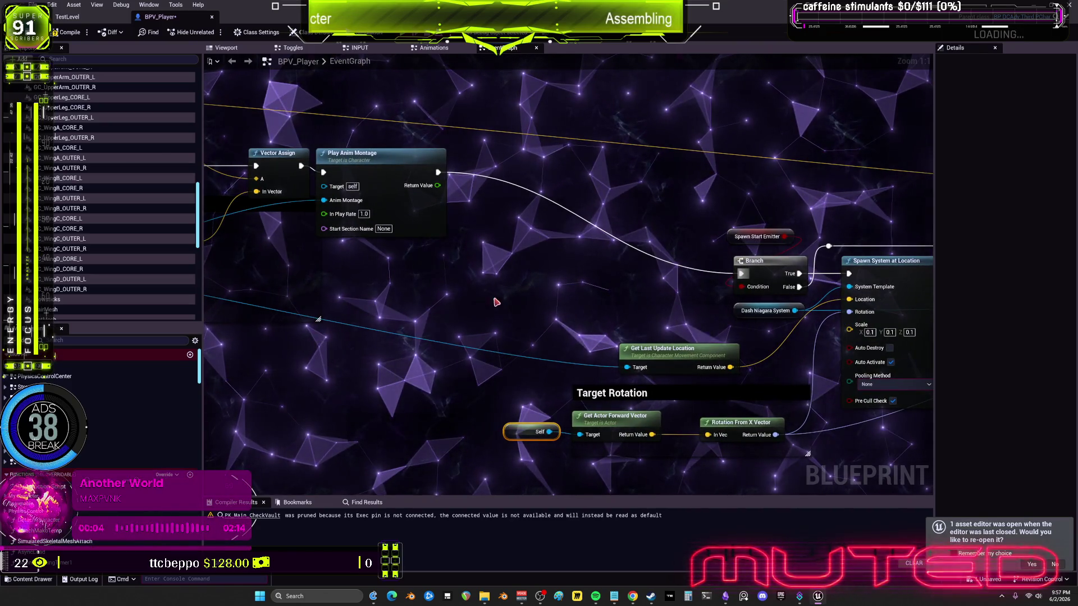
pyautogui.moveTo(516, 298)
pyautogui.mouseDown()
pyautogui.moveTo(843, 306)
pyautogui.moveTo(854, 308)
pyautogui.moveTo(856, 327)
pyautogui.mouseUp()
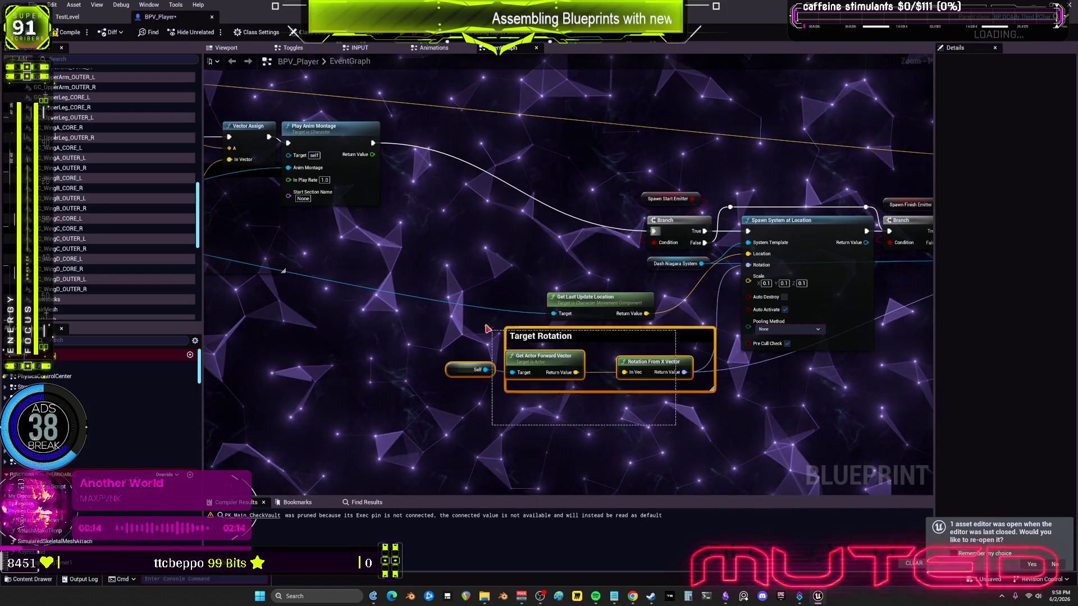
# Select the Target Rotation group, emitter Branch, Spawn System and Get Last Update Location nodes.
pyautogui.moveTo(489, 330); pyautogui.dragTo(472, 315)
pyautogui.scroll(-1, 473, 315)
pyautogui.moveTo(586, 266); pyautogui.dragTo(576, 316)
pyautogui.moveTo(584, 232)
pyautogui.mouseDown()
pyautogui.moveTo(733, 320)
pyautogui.moveTo(733, 367)
pyautogui.mouseUp()
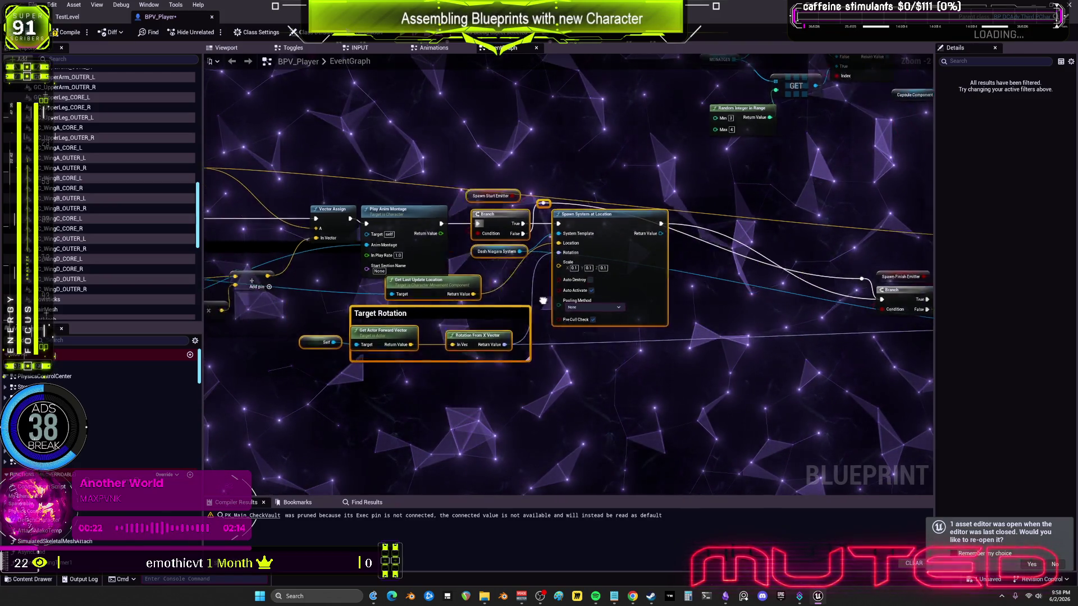
pyautogui.scroll(1, 602, 356)
pyautogui.click(522, 295)
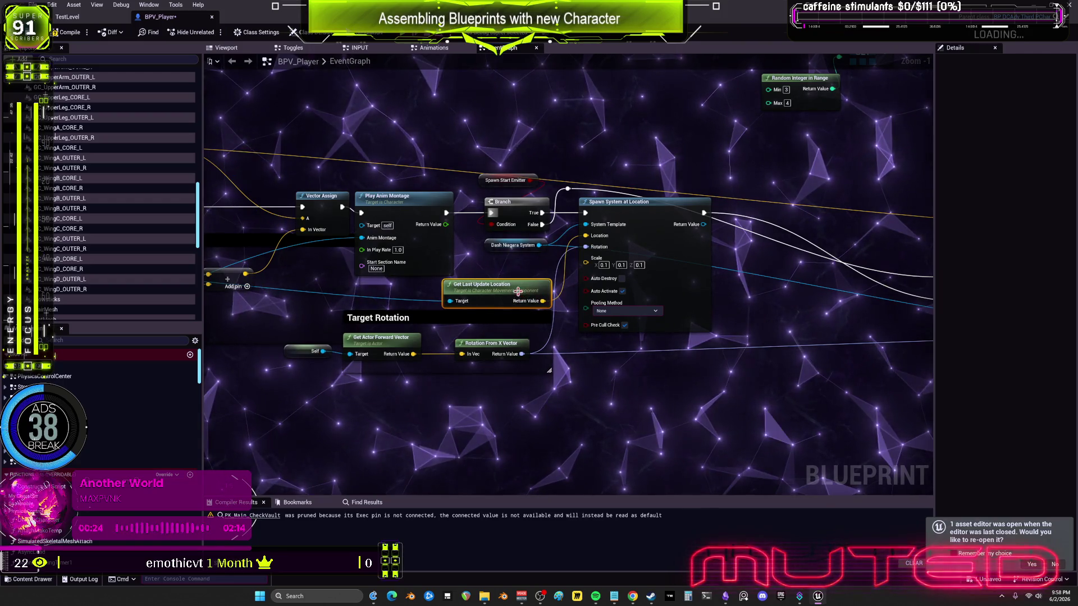
pyautogui.moveTo(483, 287); pyautogui.dragTo(757, 316)
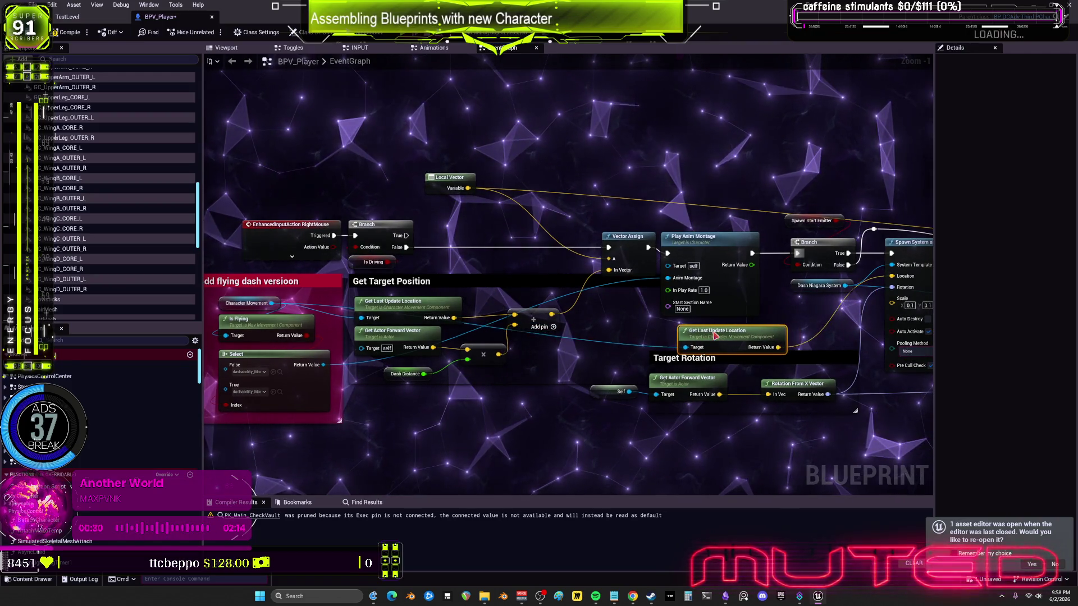
# Shift the Target Rotation group down and select the spawn, delay and camera node group.
pyautogui.moveTo(746, 440); pyautogui.dragTo(611, 363)
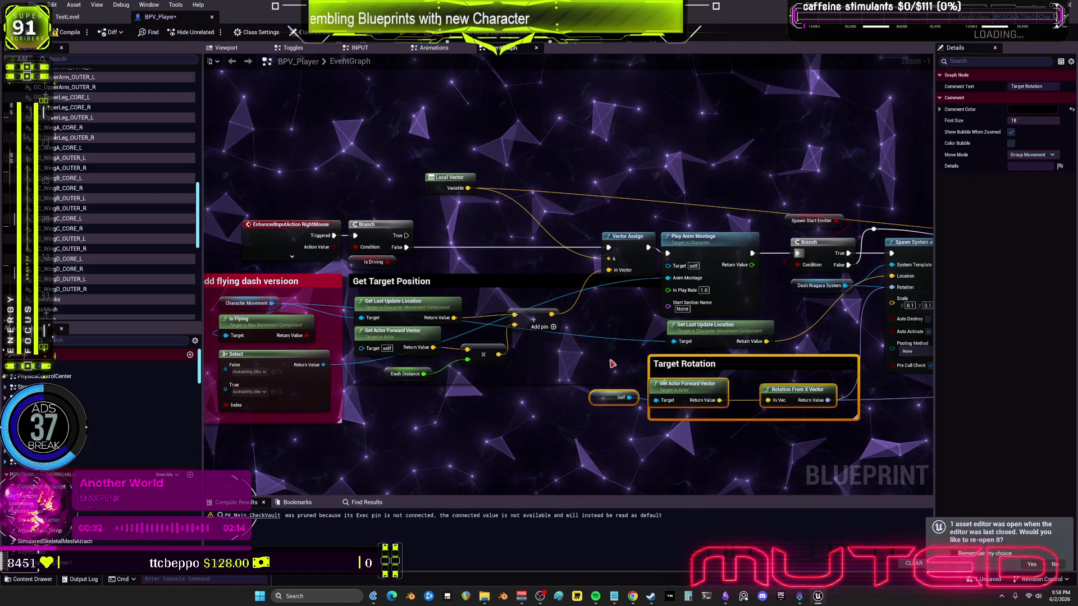
pyautogui.moveTo(724, 352); pyautogui.dragTo(432, 332)
pyautogui.moveTo(842, 315); pyautogui.dragTo(657, 306)
pyautogui.moveTo(736, 300)
pyautogui.mouseDown()
pyautogui.moveTo(665, 297)
pyautogui.moveTo(821, 419)
pyautogui.mouseUp()
pyautogui.scroll(-1, 665, 297)
pyautogui.moveTo(788, 380)
pyautogui.mouseDown()
pyautogui.moveTo(404, 247)
pyautogui.moveTo(580, 275)
pyautogui.mouseUp()
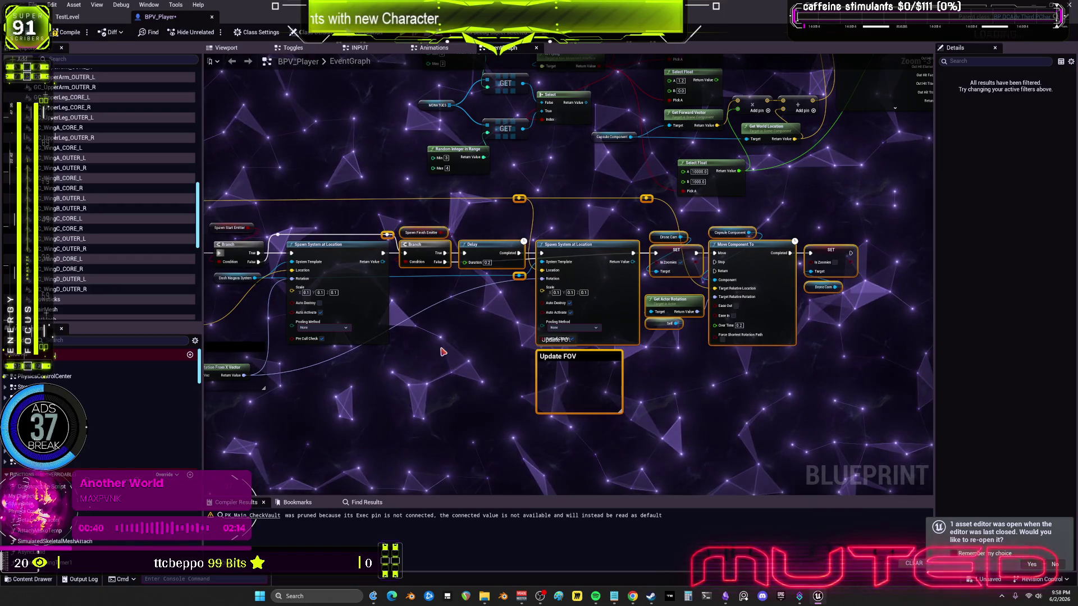
# Clear the selection and look over the Debug Key 2 and Line Trace nodes.
pyautogui.click(612, 364)
pyautogui.scroll(-2, 622, 357)
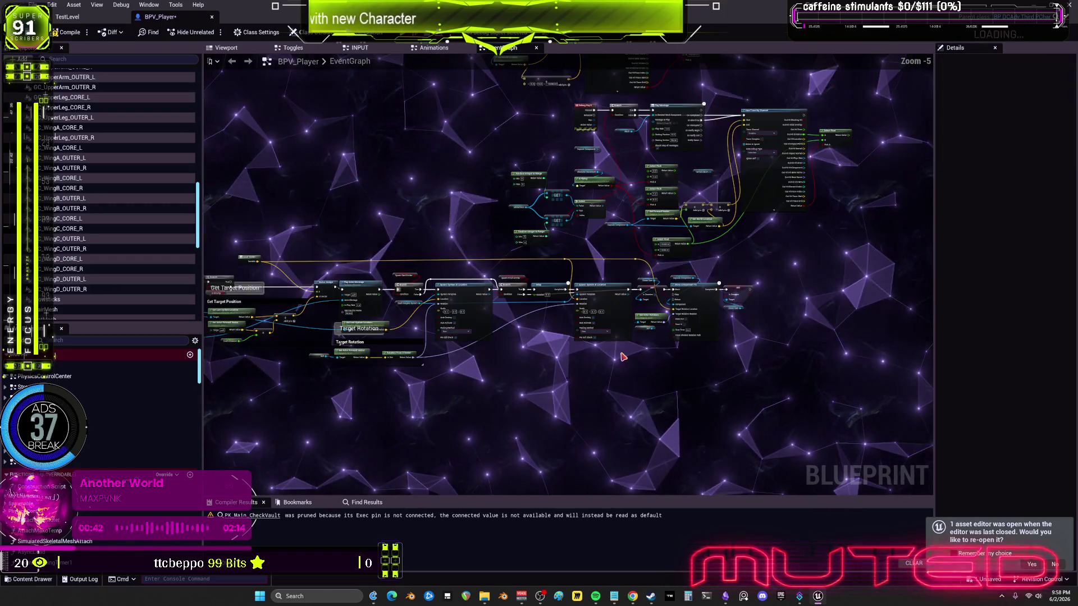
pyautogui.moveTo(694, 271); pyautogui.dragTo(723, 267)
pyautogui.moveTo(702, 161)
pyautogui.mouseDown()
pyautogui.moveTo(702, 309)
pyautogui.moveTo(427, 247)
pyautogui.moveTo(693, 358)
pyautogui.moveTo(517, 329)
pyautogui.moveTo(584, 258)
pyautogui.mouseUp()
pyautogui.scroll(-1, 532, 167)
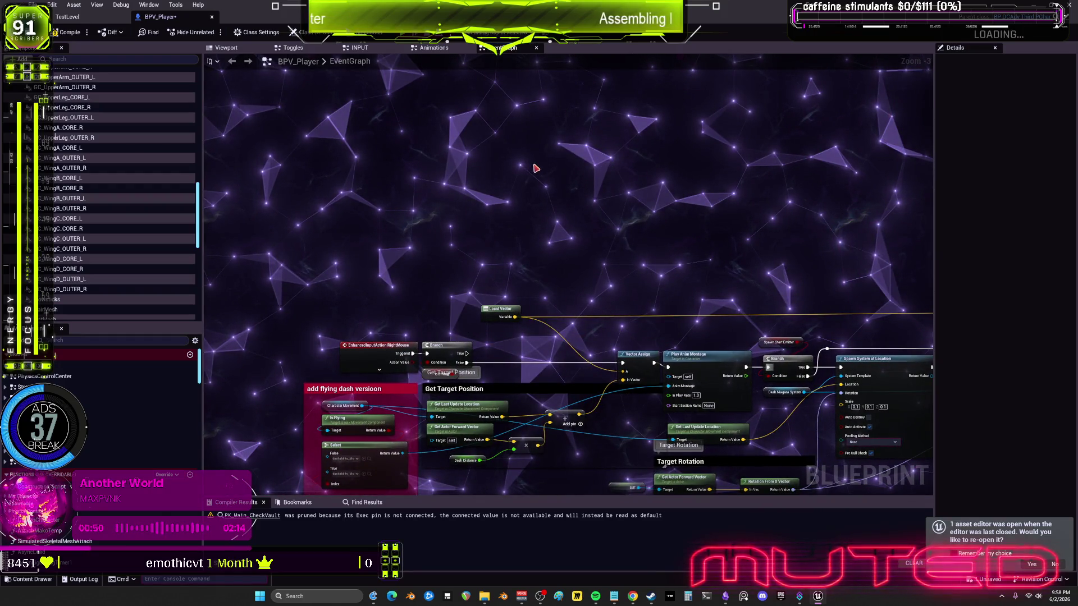
# Title the comment 'dash and teleport' and move over to the Is Flying node cluster.
pyautogui.write('cdash and teleport')
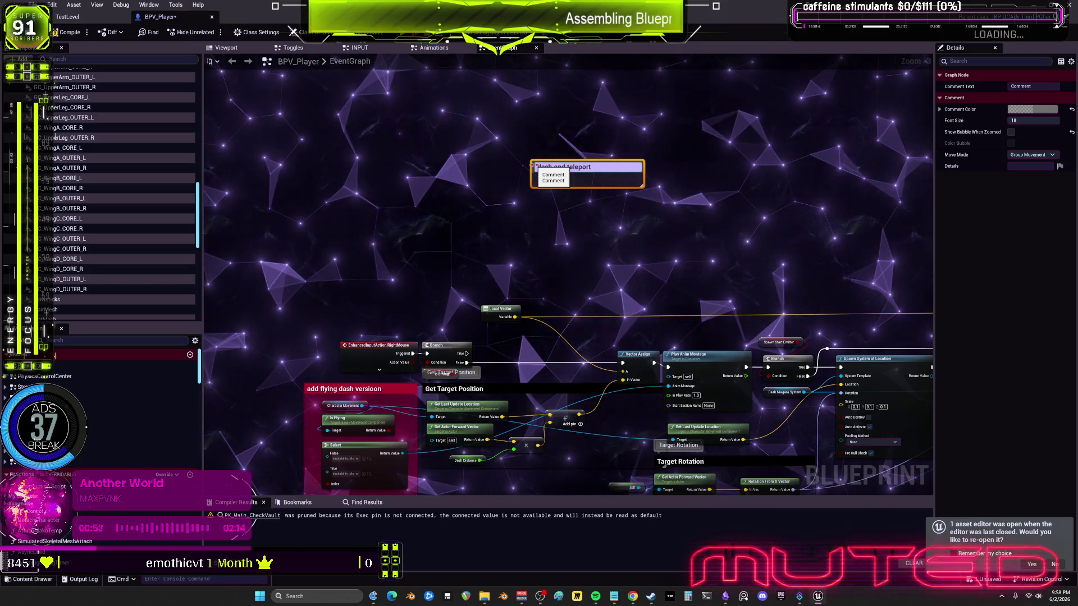
pyautogui.moveTo(591, 202); pyautogui.dragTo(608, 200)
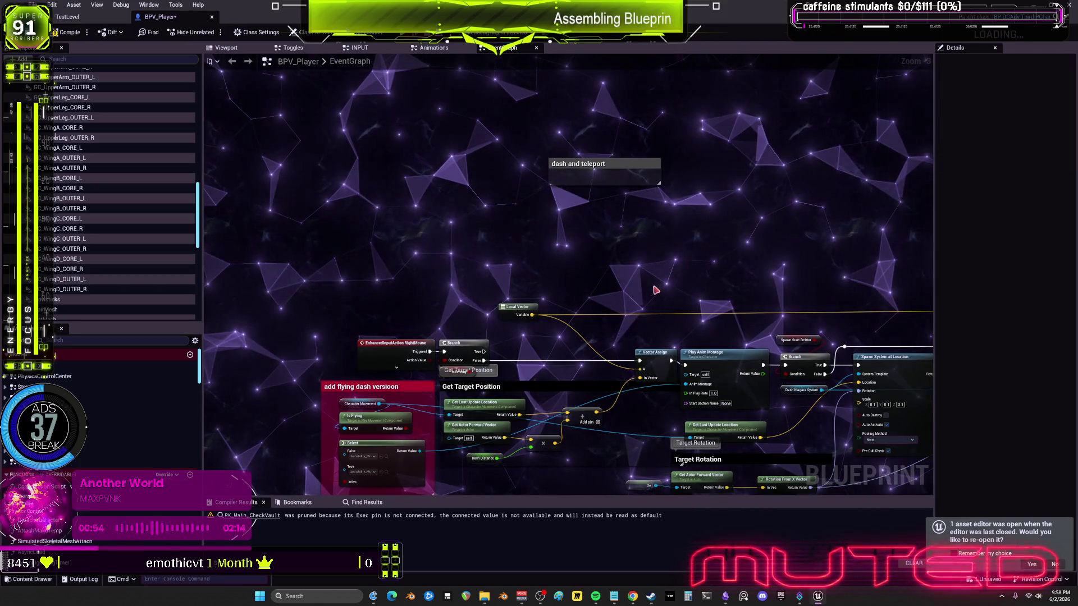
pyautogui.moveTo(842, 314)
pyautogui.mouseDown()
pyautogui.moveTo(702, 169)
pyautogui.moveTo(663, 269)
pyautogui.moveTo(625, 237)
pyautogui.moveTo(550, 289)
pyautogui.mouseUp()
pyautogui.scroll(3, 776, 242)
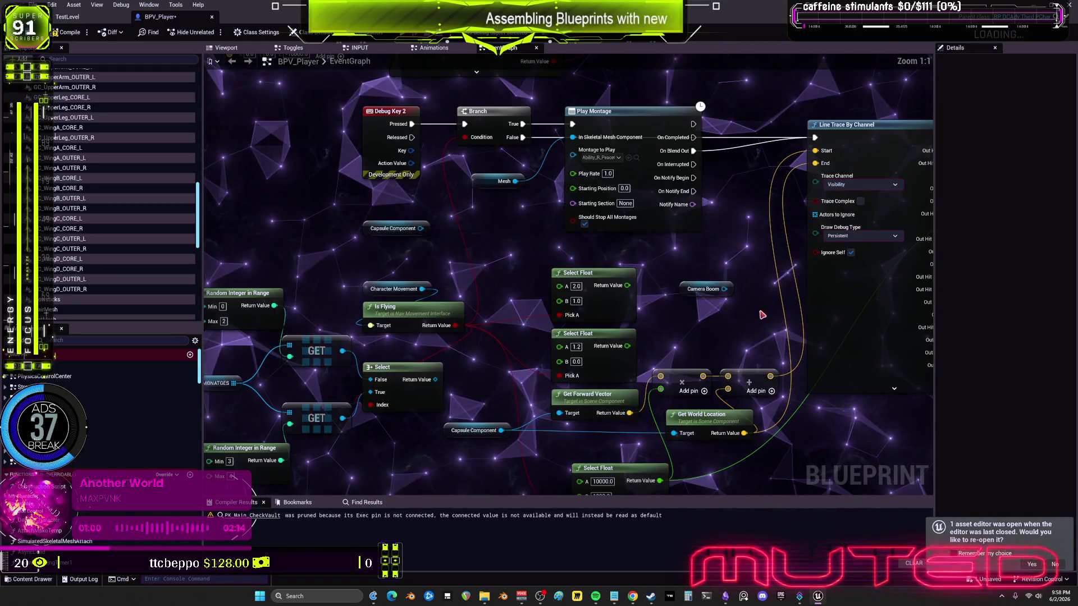
# Delete the unused Capsule Component node and rearrange the -10000 Z vector and Get World Location around Line Trace.
pyautogui.moveTo(737, 313); pyautogui.dragTo(728, 323)
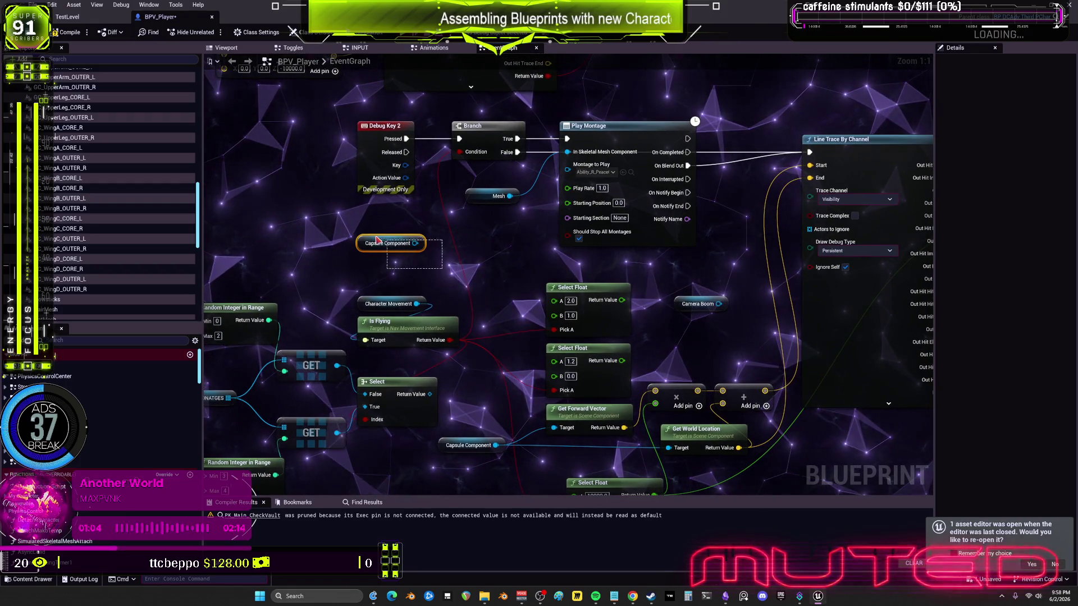
pyautogui.press('Delete')
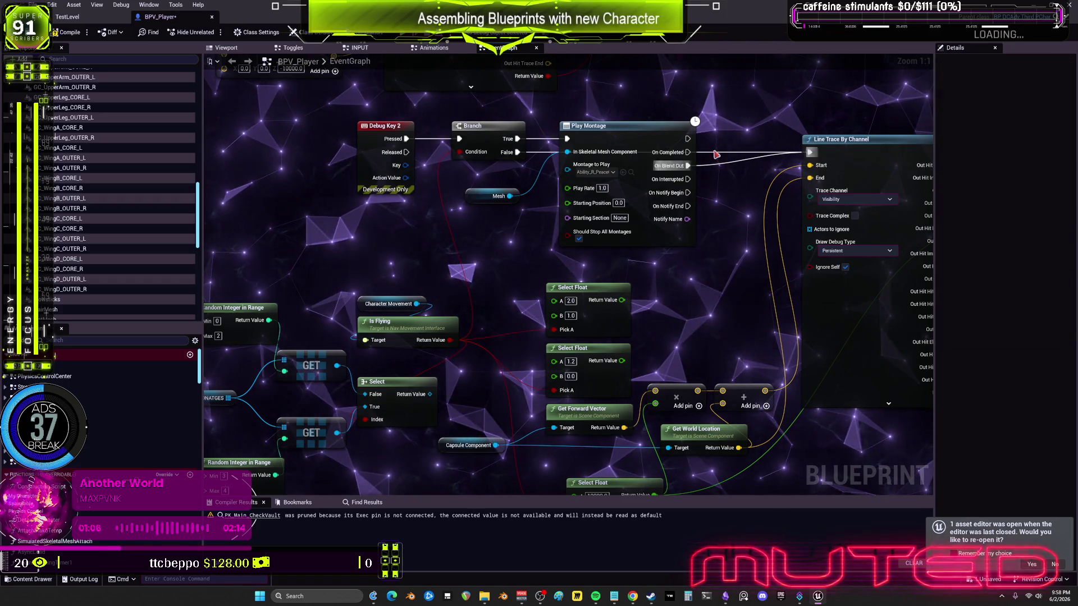
pyautogui.scroll(-10, 109, 196)
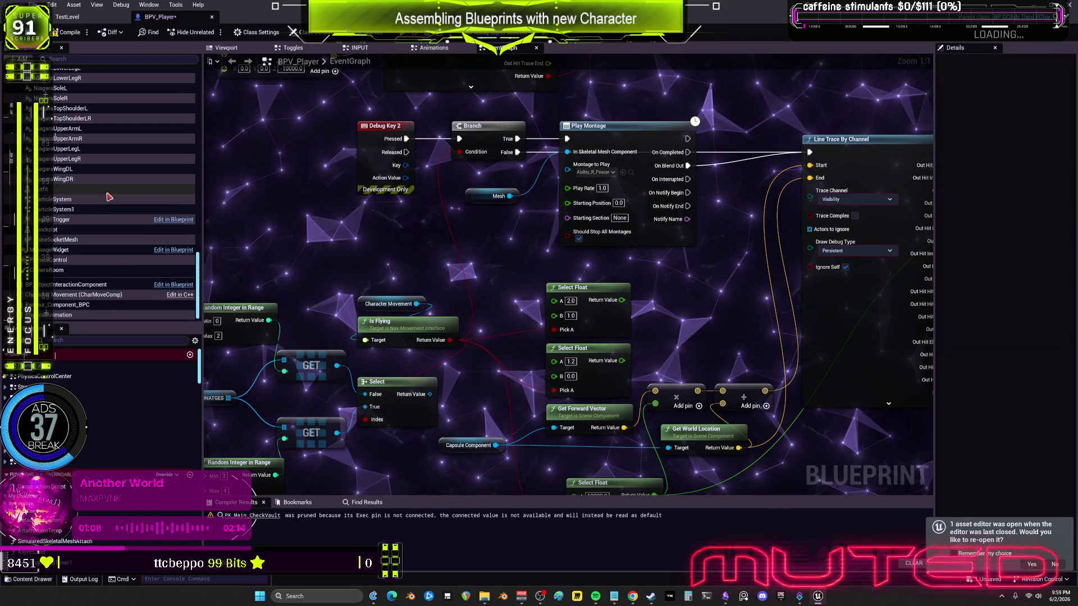
pyautogui.scroll(-2, 646, 213)
pyautogui.moveTo(646, 213)
pyautogui.mouseDown()
pyautogui.moveTo(491, 238)
pyautogui.moveTo(838, 161)
pyautogui.moveTo(821, 344)
pyautogui.mouseUp()
pyautogui.moveTo(577, 292); pyautogui.dragTo(578, 261)
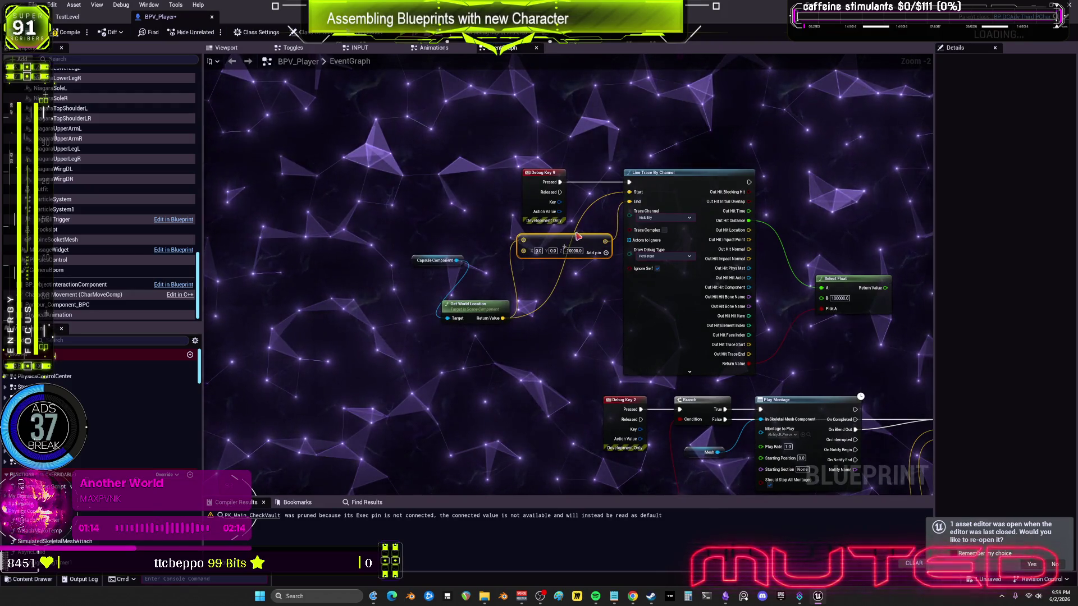
pyautogui.moveTo(484, 311); pyautogui.dragTo(560, 244)
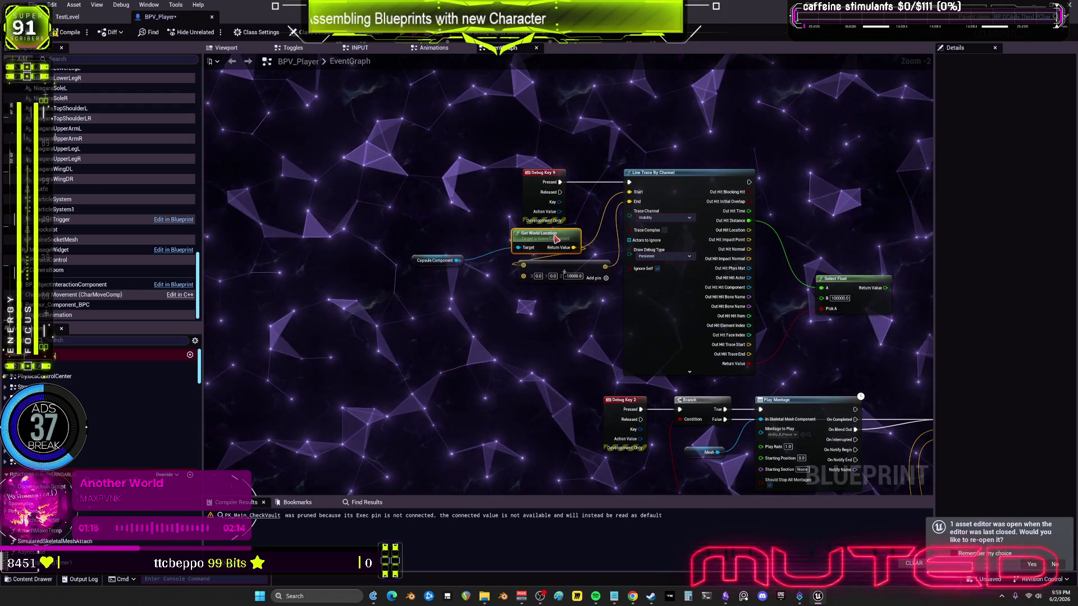
pyautogui.moveTo(422, 262)
pyautogui.mouseDown()
pyautogui.moveTo(530, 231)
pyautogui.moveTo(530, 242)
pyautogui.mouseUp()
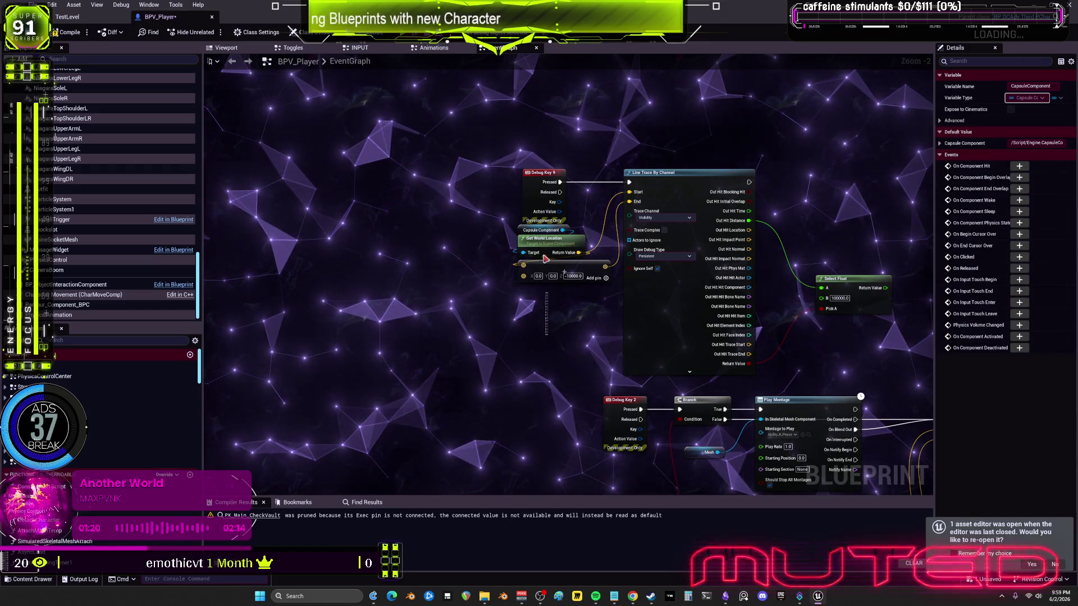
pyautogui.click(786, 263)
# Raise the Select Float node and shift the Debug Key 2, Branch and Mesh nodes right.
pyautogui.moveTo(843, 285)
pyautogui.mouseDown()
pyautogui.moveTo(814, 253)
pyautogui.moveTo(807, 215)
pyautogui.mouseUp()
pyautogui.click(815, 186)
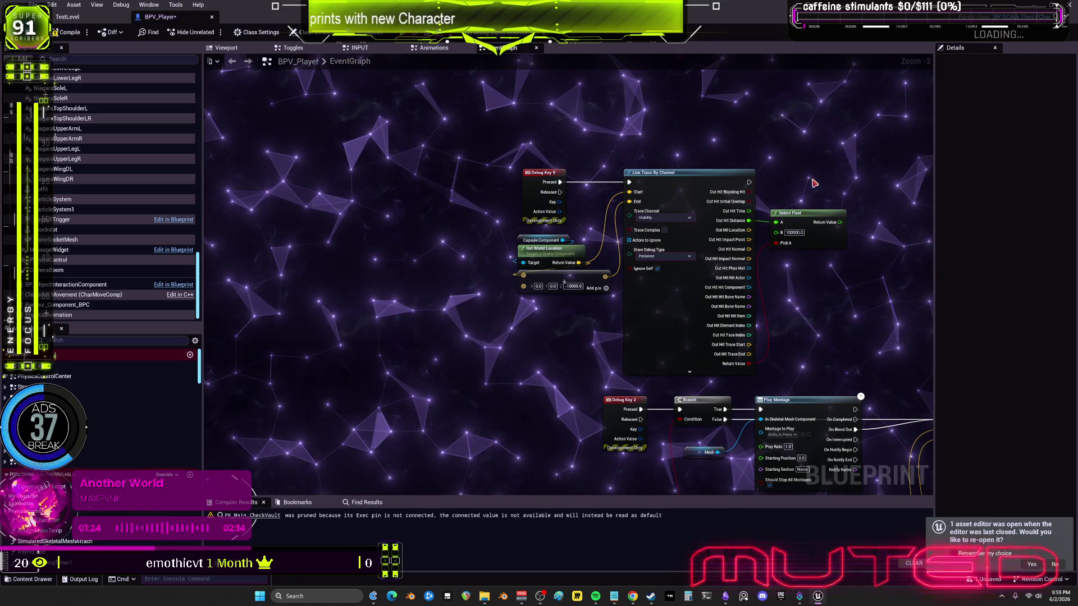
pyautogui.moveTo(810, 178); pyautogui.dragTo(740, 91)
pyautogui.moveTo(758, 288)
pyautogui.mouseDown()
pyautogui.moveTo(717, 247)
pyautogui.moveTo(711, 191)
pyautogui.mouseUp()
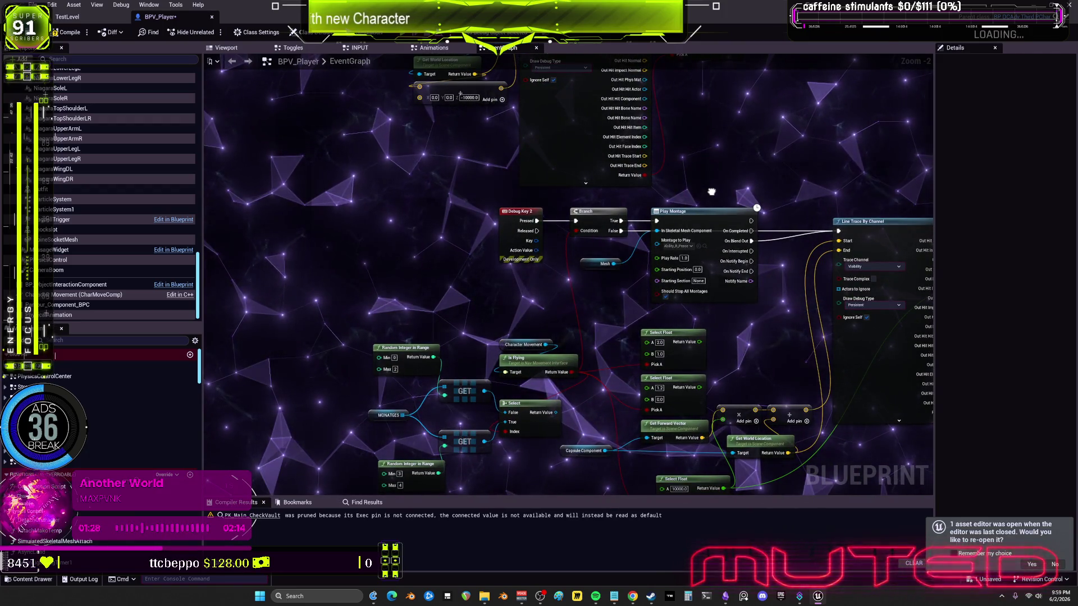
pyautogui.moveTo(531, 258); pyautogui.dragTo(623, 254)
pyautogui.moveTo(842, 256); pyautogui.dragTo(730, 237)
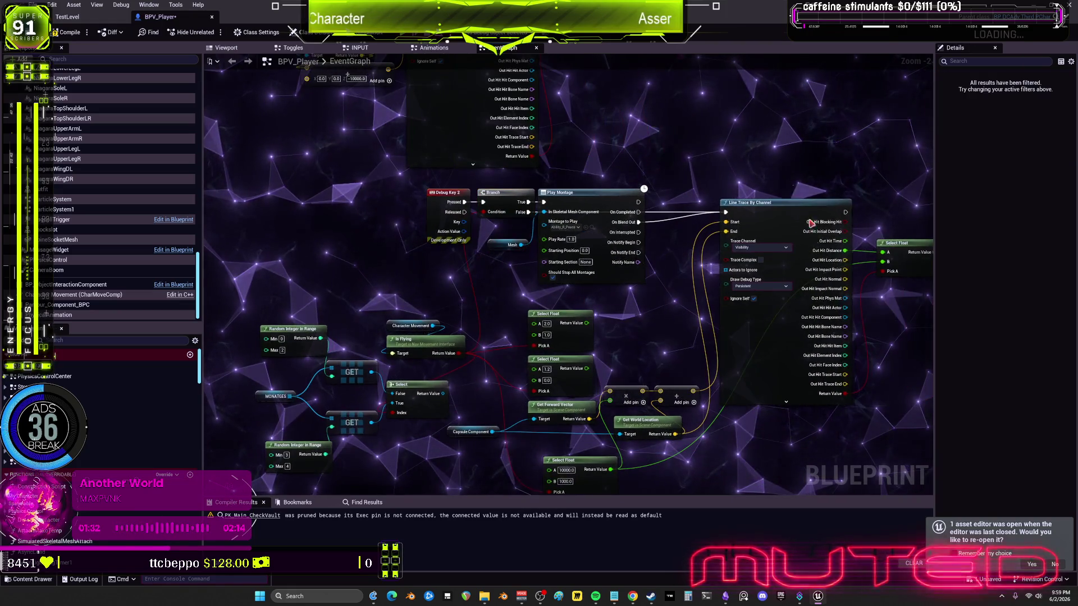
# Move the Line Trace By Channel inputs left and place Select Float beside Line Trace By Channel.
pyautogui.click(820, 237)
pyautogui.moveTo(820, 237); pyautogui.dragTo(843, 121)
pyautogui.moveTo(694, 367); pyautogui.dragTo(548, 279)
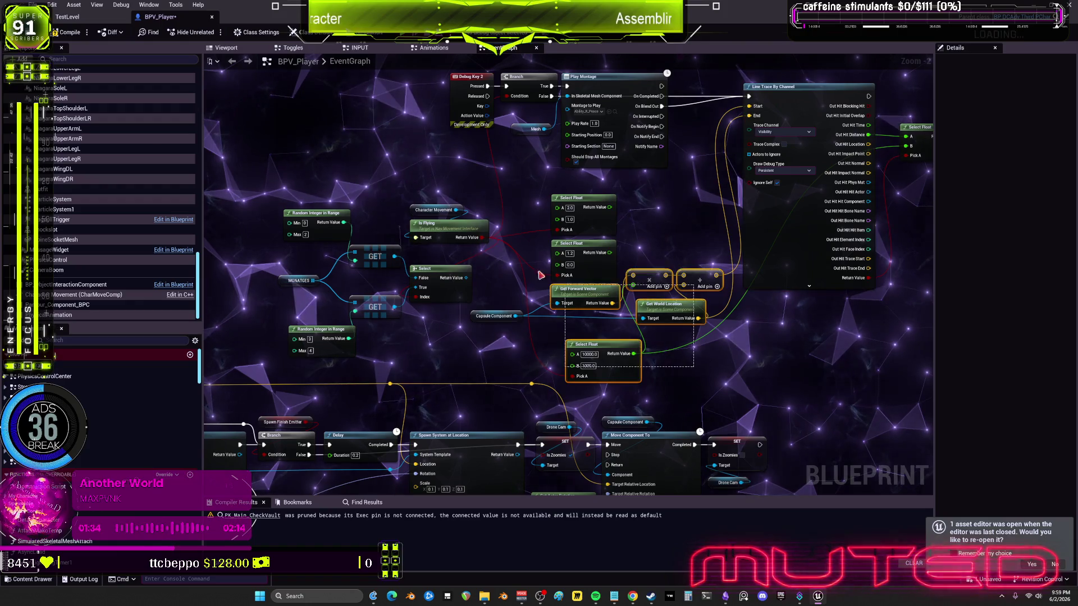
pyautogui.moveTo(314, 213); pyautogui.dragTo(233, 213)
pyautogui.moveTo(842, 120); pyautogui.dragTo(819, 255)
pyautogui.moveTo(786, 221); pyautogui.dragTo(756, 222)
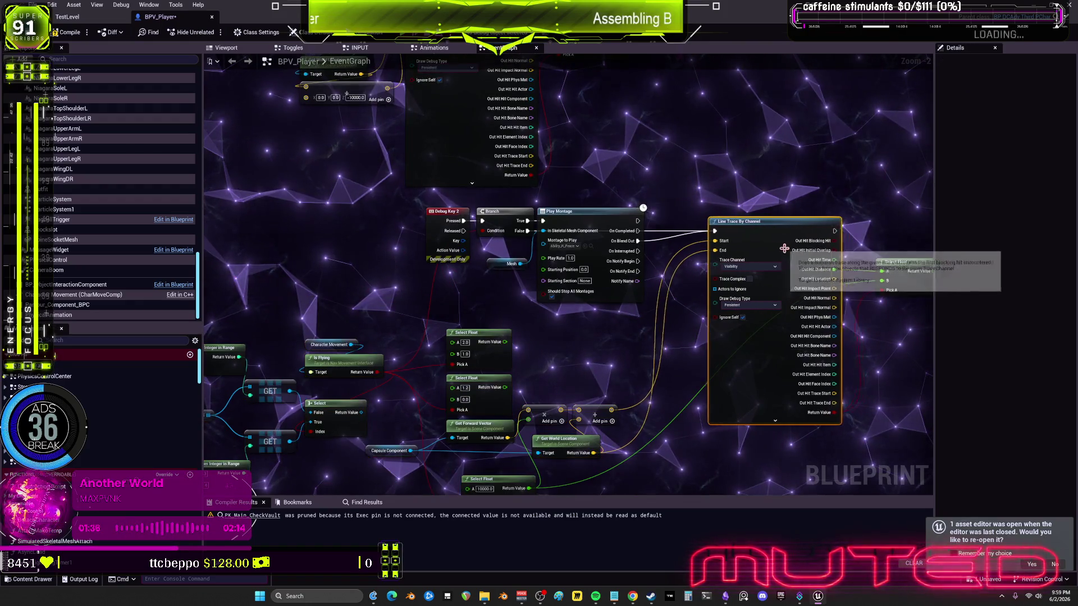
pyautogui.moveTo(837, 213); pyautogui.dragTo(719, 212)
pyautogui.moveTo(786, 261); pyautogui.dragTo(762, 264)
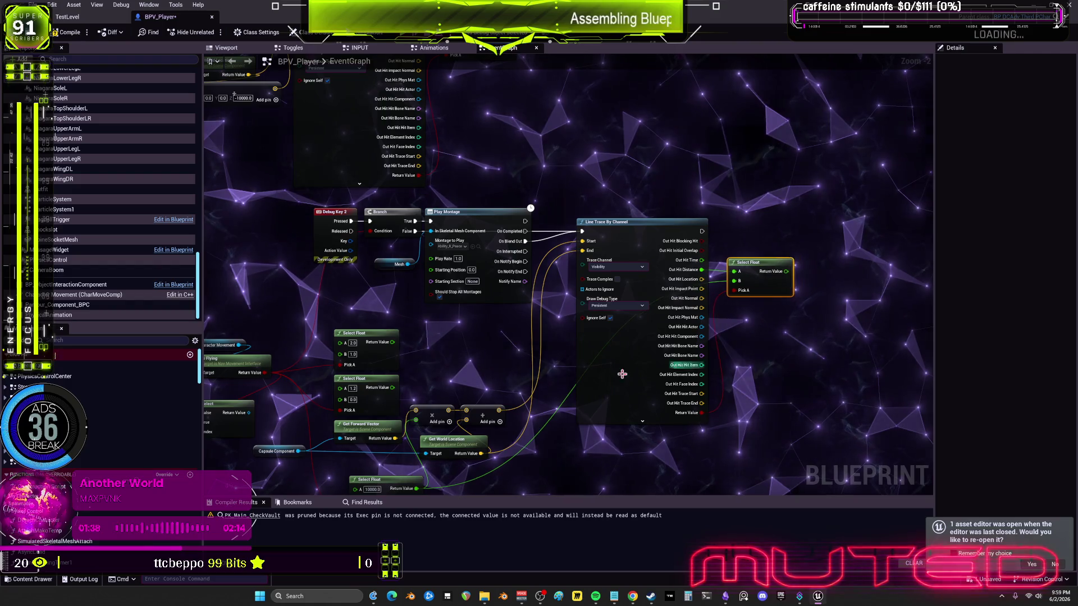
pyautogui.moveTo(489, 379); pyautogui.dragTo(697, 270)
pyautogui.moveTo(581, 351); pyautogui.dragTo(655, 236)
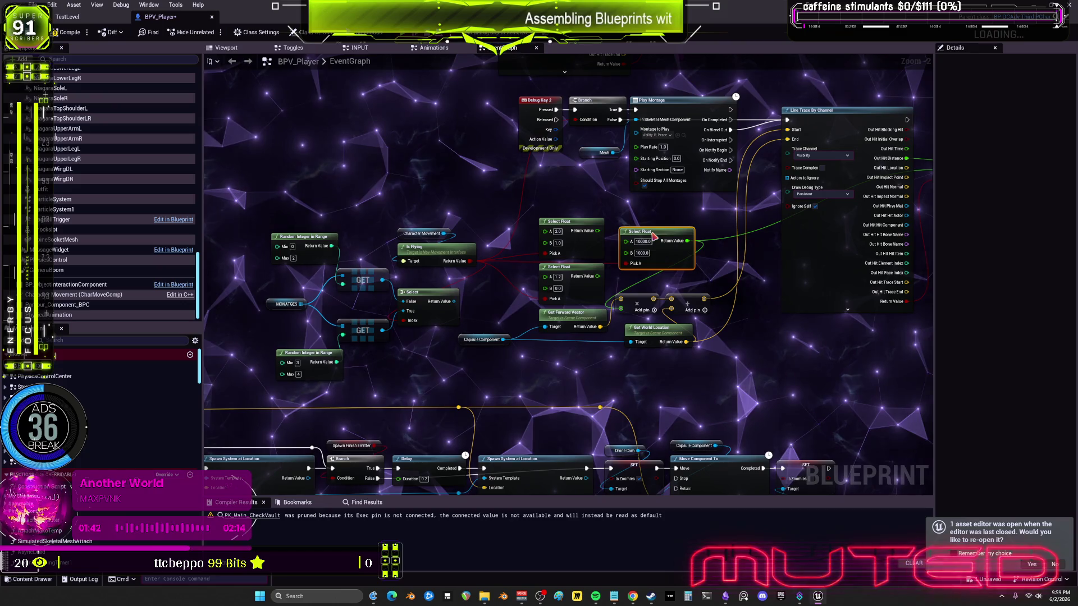
pyautogui.moveTo(612, 306)
pyautogui.mouseDown()
pyautogui.moveTo(534, 216)
pyautogui.moveTo(552, 222)
pyautogui.mouseUp()
# Wire Is Flying's result into the Branch Condition and nudge both GET nodes right.
pyautogui.moveTo(575, 119); pyautogui.dragTo(471, 261)
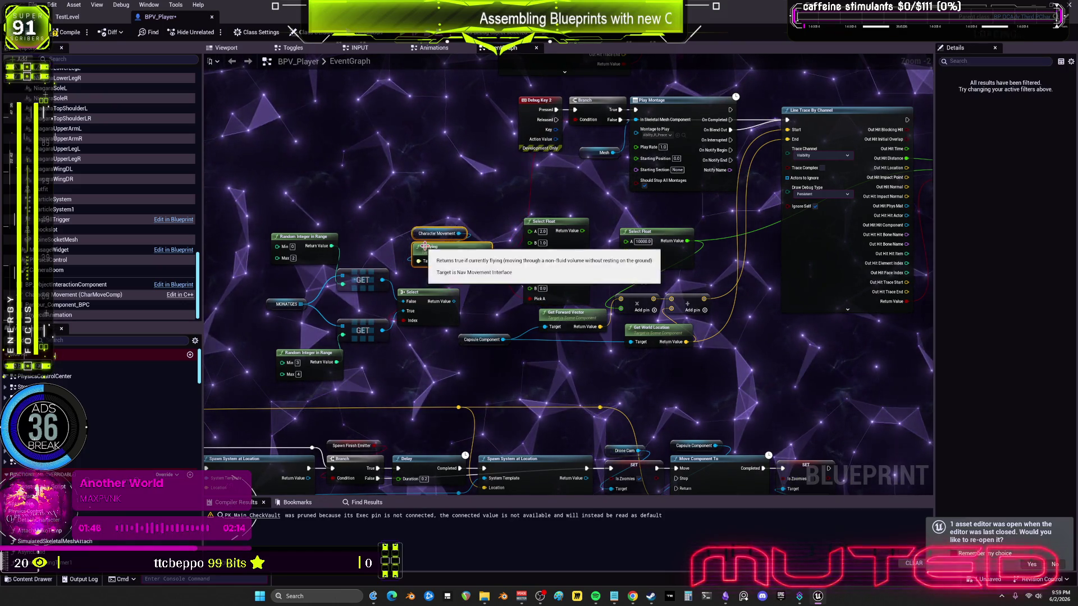
pyautogui.moveTo(393, 225); pyautogui.dragTo(483, 269)
pyautogui.click(639, 322)
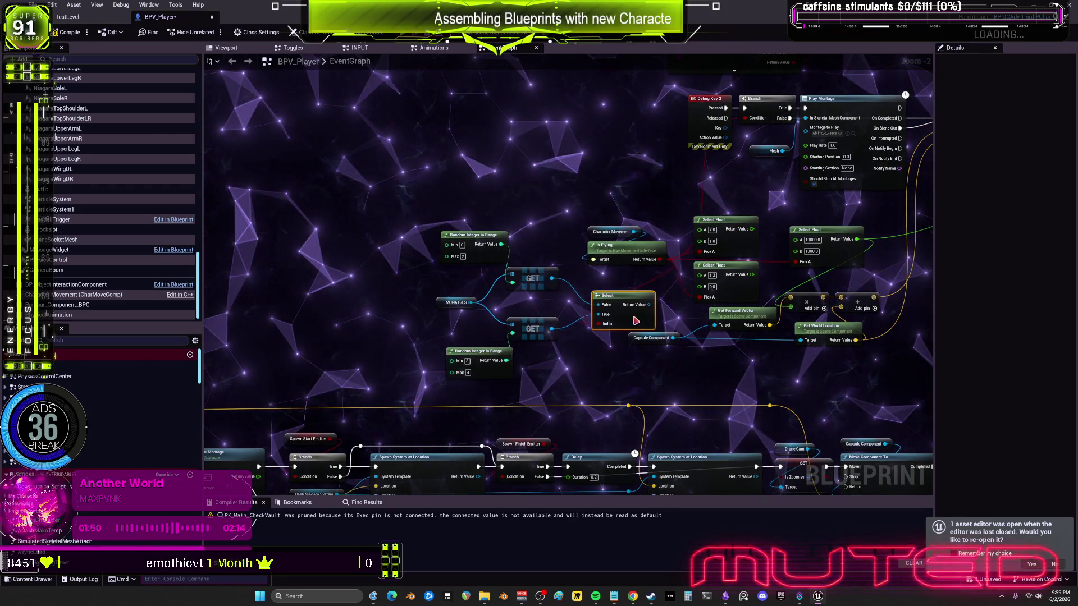
pyautogui.moveTo(579, 348)
pyautogui.mouseDown()
pyautogui.moveTo(502, 264)
pyautogui.moveTo(548, 287)
pyautogui.mouseUp()
# Left-align the Random Integer nodes and the MONATGES variable.
pyautogui.click(472, 235)
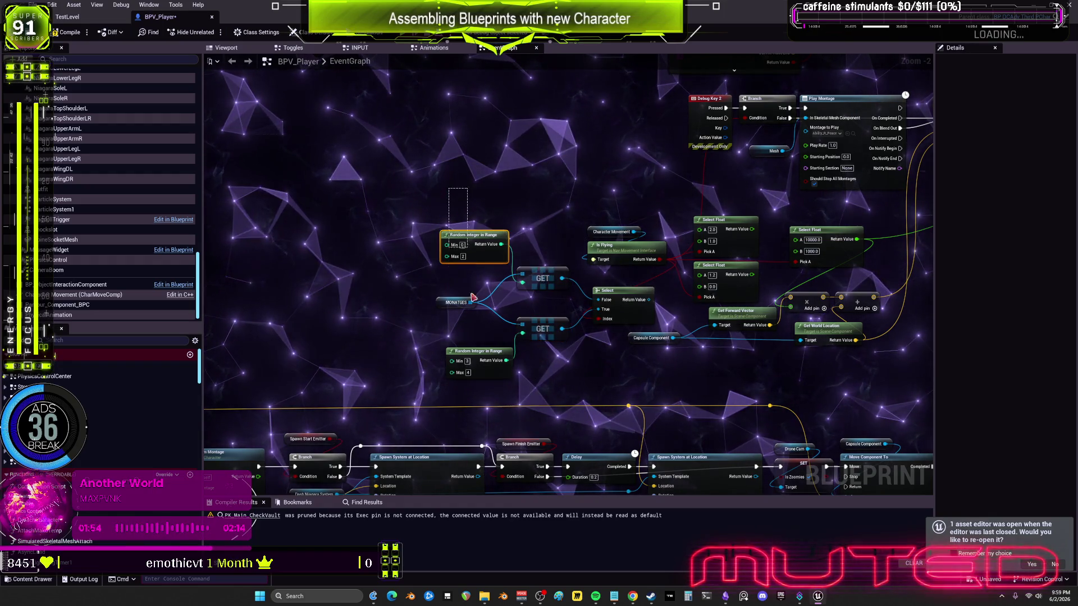
pyautogui.keyDown('shift'); pyautogui.click(456, 303); pyautogui.keyUp('shift')
pyautogui.keyDown('shift'); pyautogui.click(474, 352); pyautogui.keyUp('shift')
pyautogui.hotkey('shift', 'a')
pyautogui.click(456, 303)
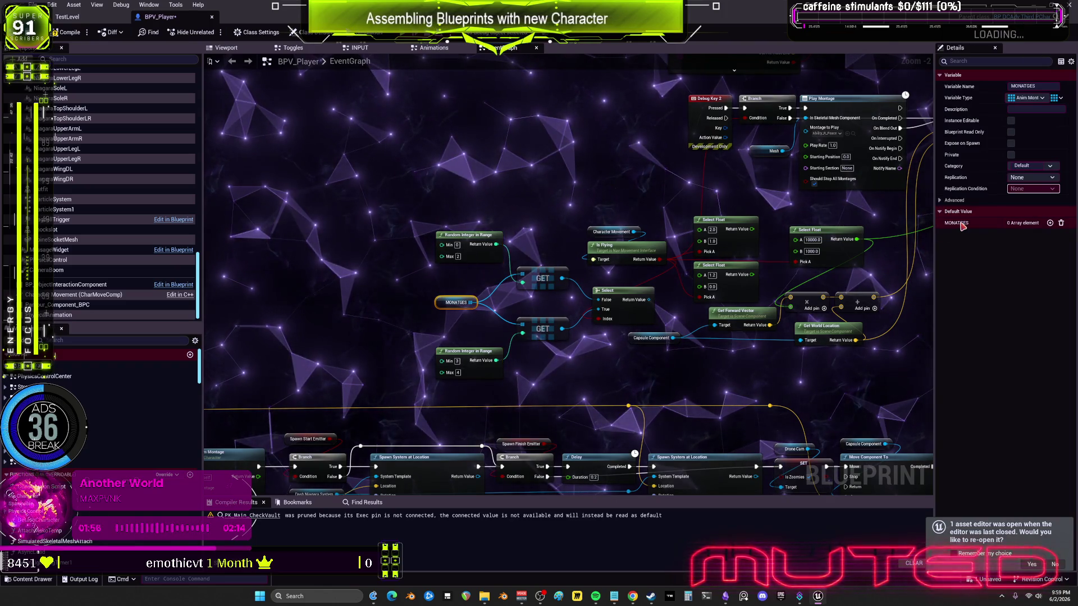
pyautogui.click(644, 391)
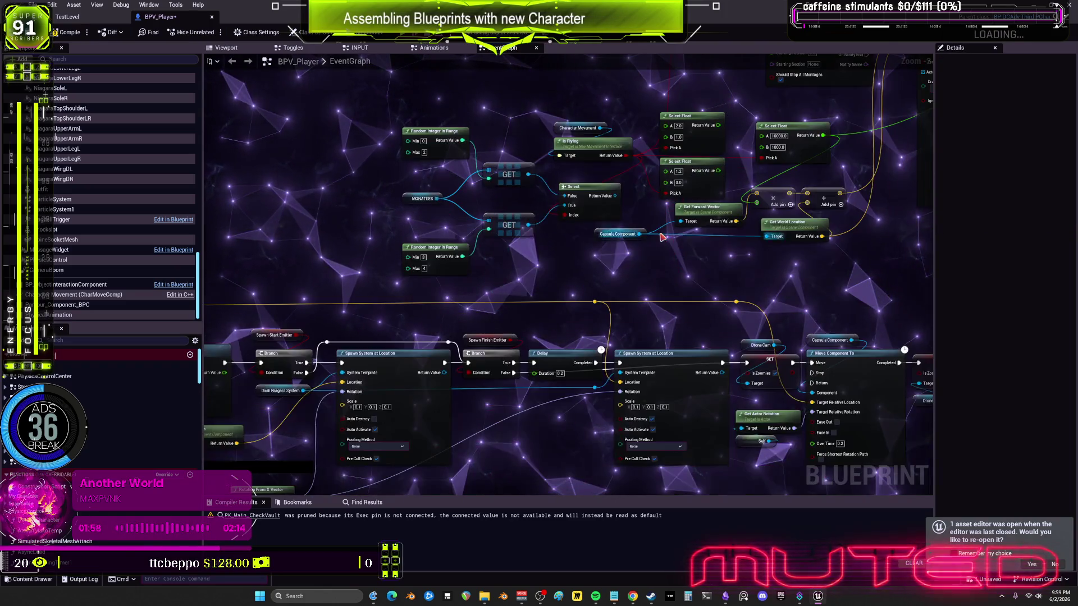
# Compile the BPV_Player blueprint.
pyautogui.scroll(-1, 471, 272)
pyautogui.moveTo(563, 227)
pyautogui.mouseDown()
pyautogui.moveTo(533, 395)
pyautogui.moveTo(1055, 143)
pyautogui.mouseUp()
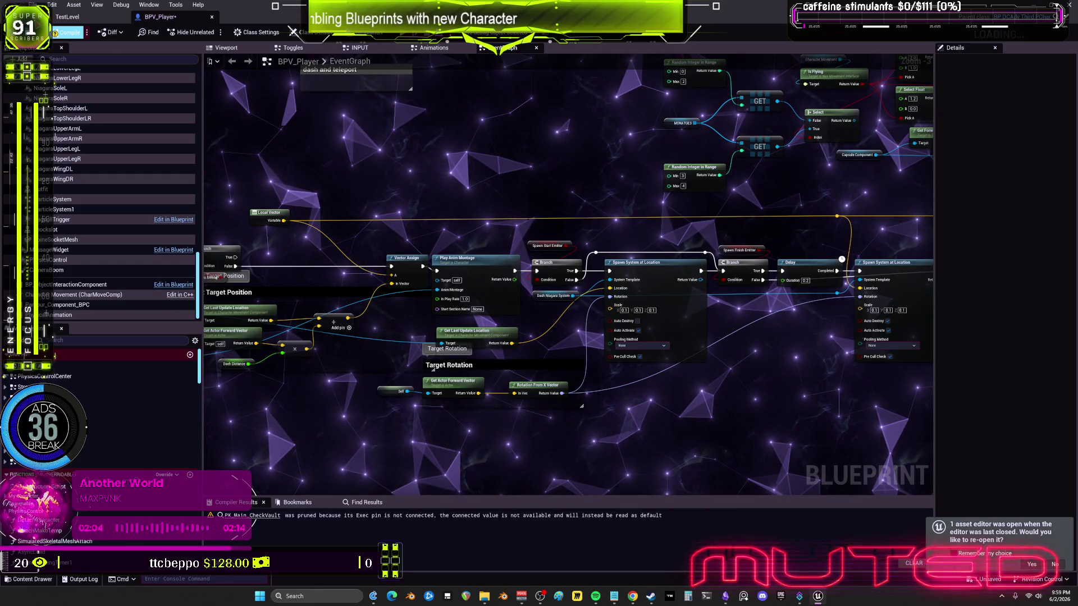
pyautogui.click(71, 32)
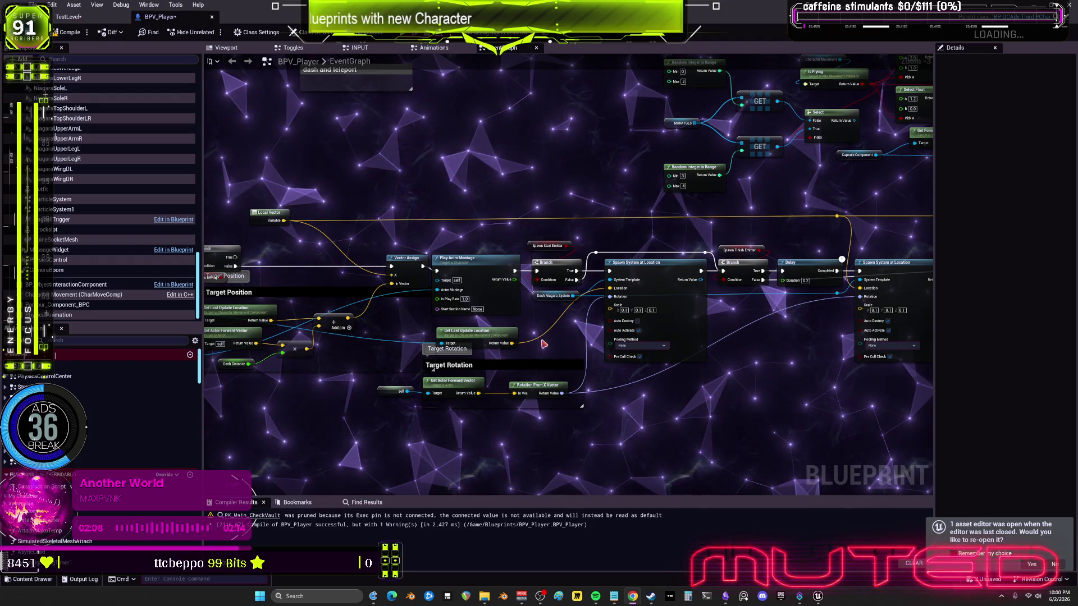
pyautogui.scroll(-2, 556, 258)
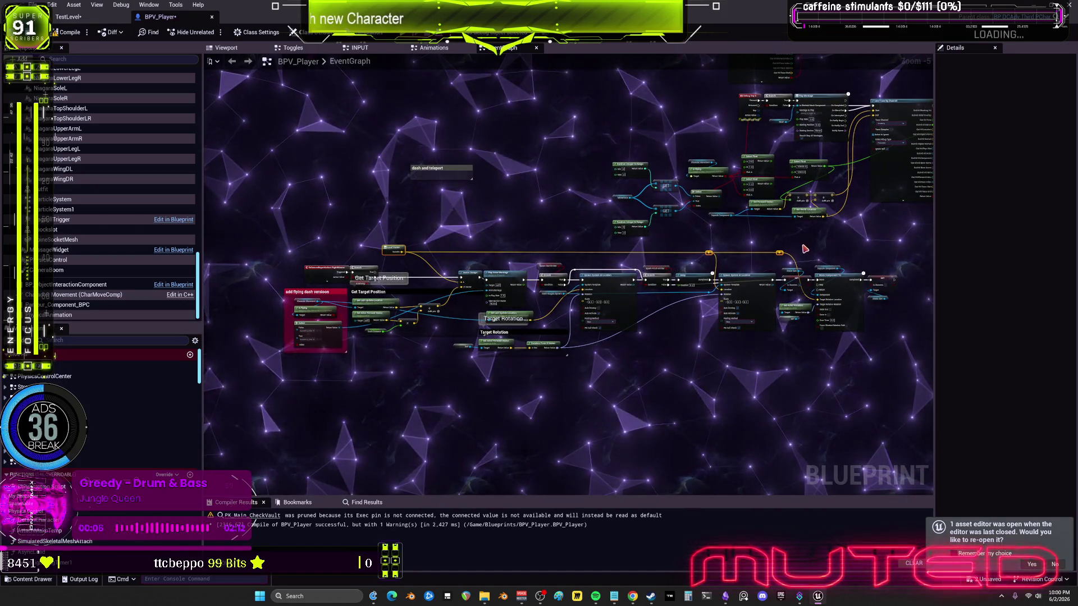
pyautogui.scroll(2, 806, 249)
pyautogui.scroll(-2, 810, 264)
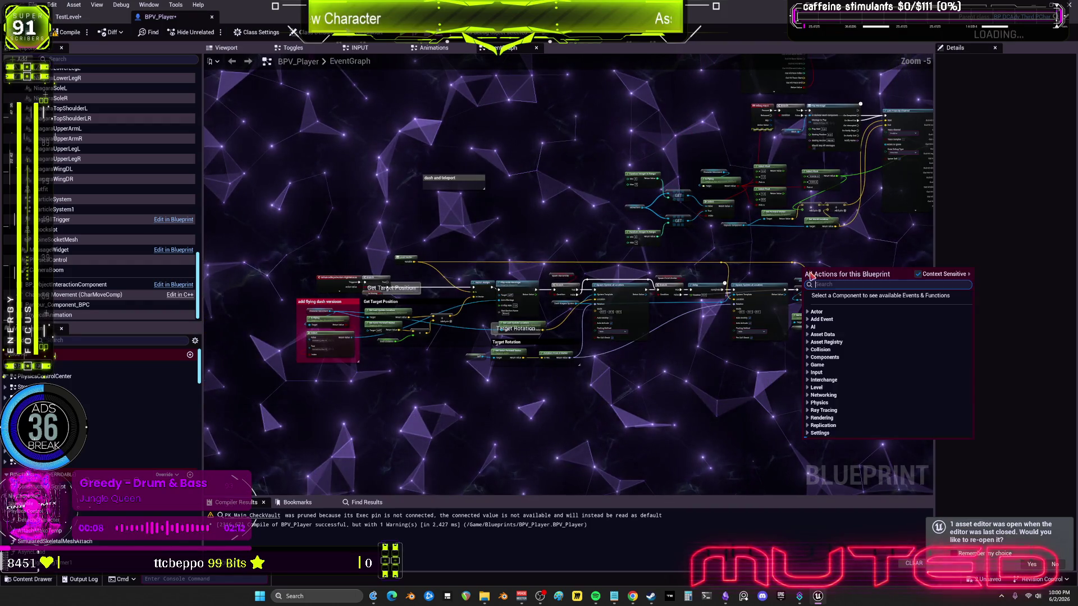
pyautogui.rightClick(811, 277)
pyautogui.press('Escape')
# Pan back through the graph to the flying dash and 'dash and teleport' comments.
pyautogui.scroll(4, 778, 282)
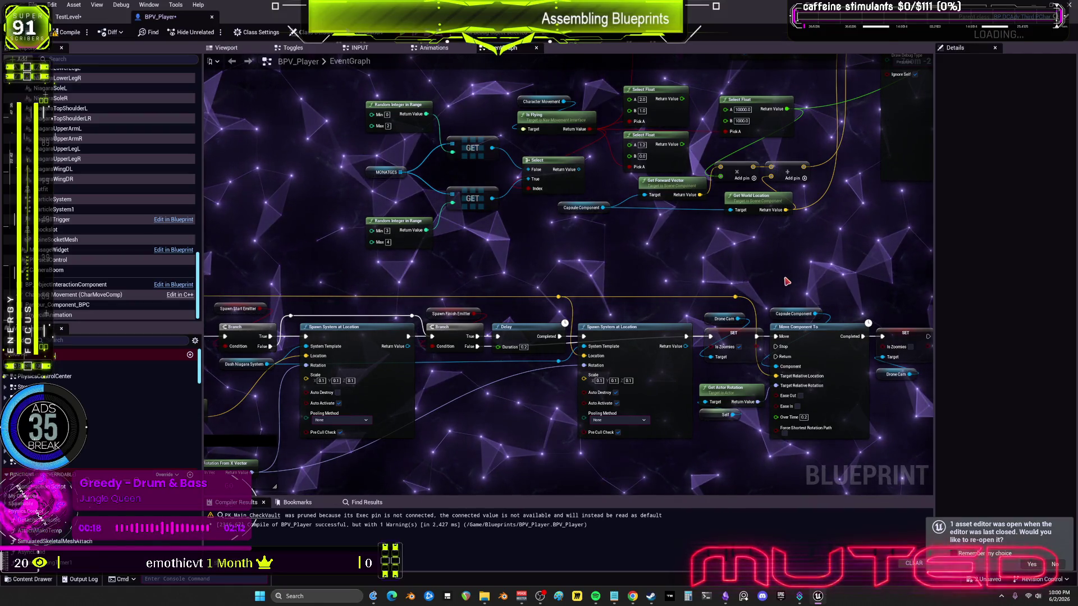
pyautogui.moveTo(792, 283); pyautogui.dragTo(719, 264)
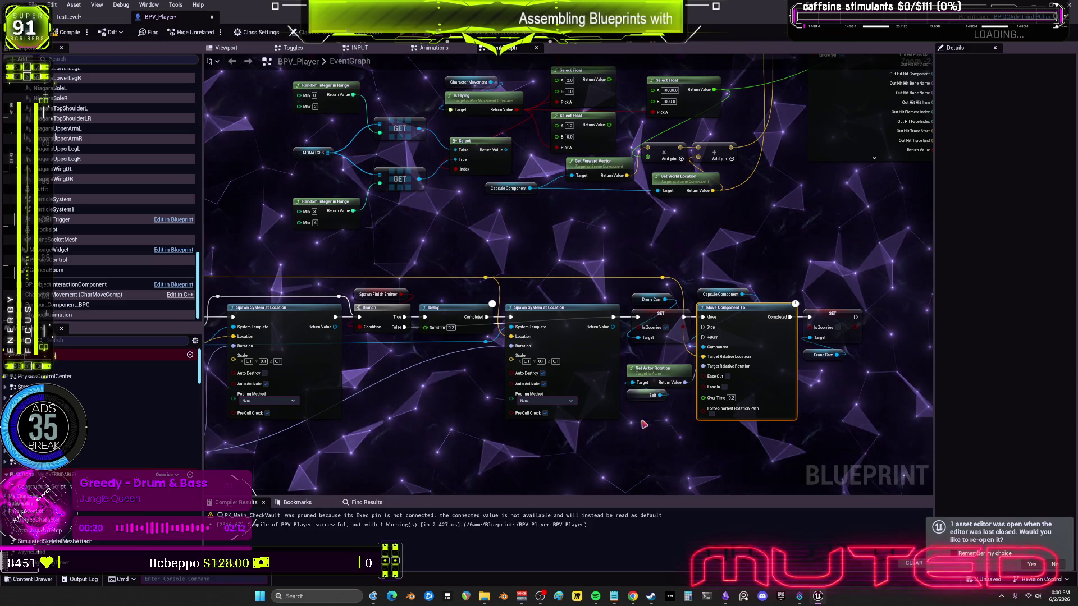
pyautogui.scroll(2, 644, 396)
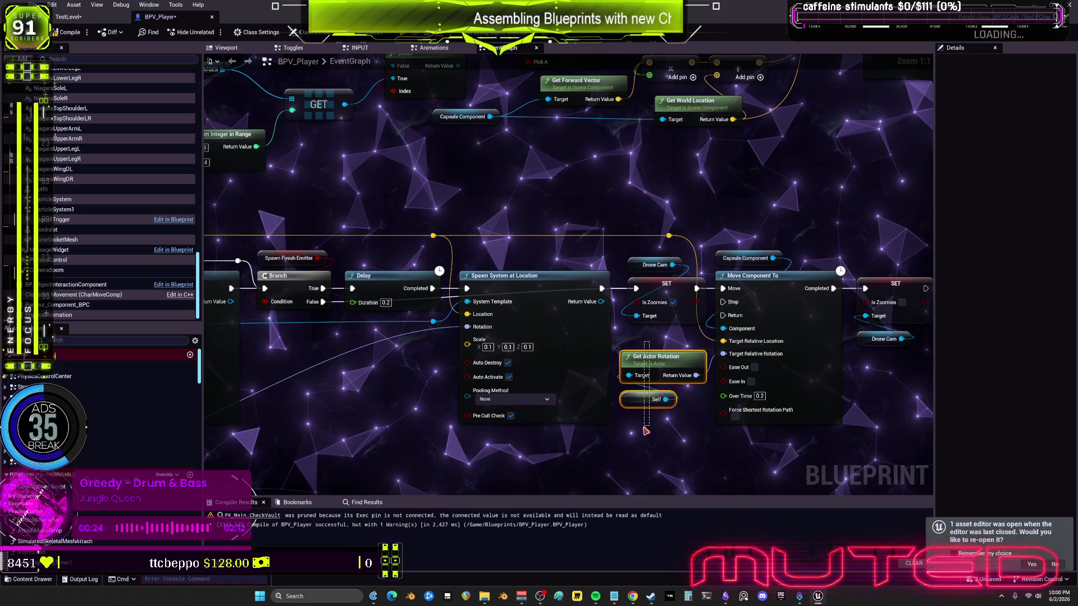
pyautogui.moveTo(640, 431); pyautogui.dragTo(606, 388)
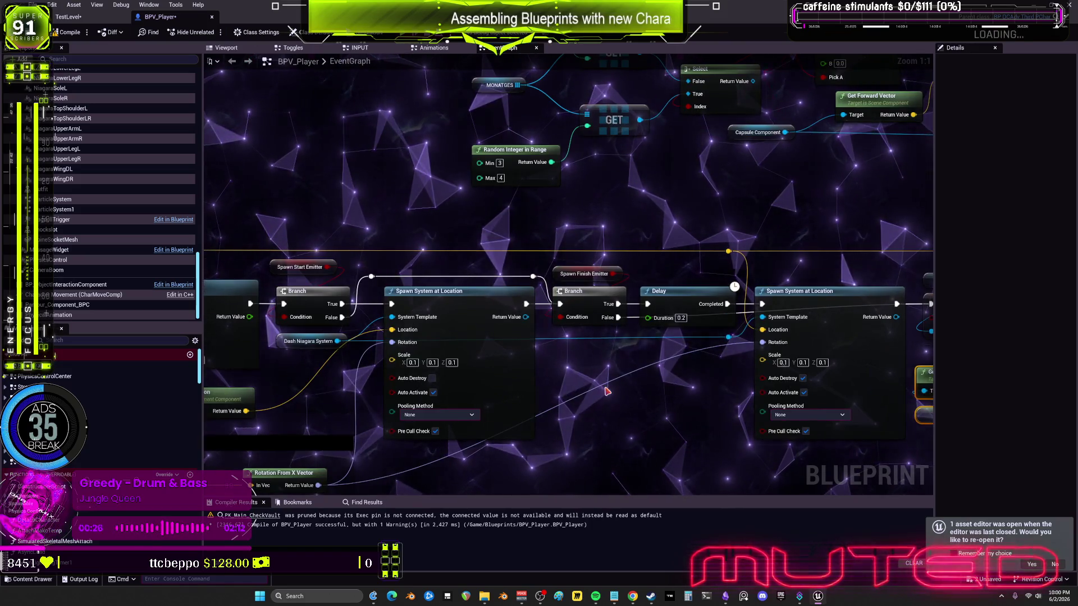
pyautogui.scroll(-2, 606, 392)
pyautogui.moveTo(581, 339); pyautogui.dragTo(762, 315)
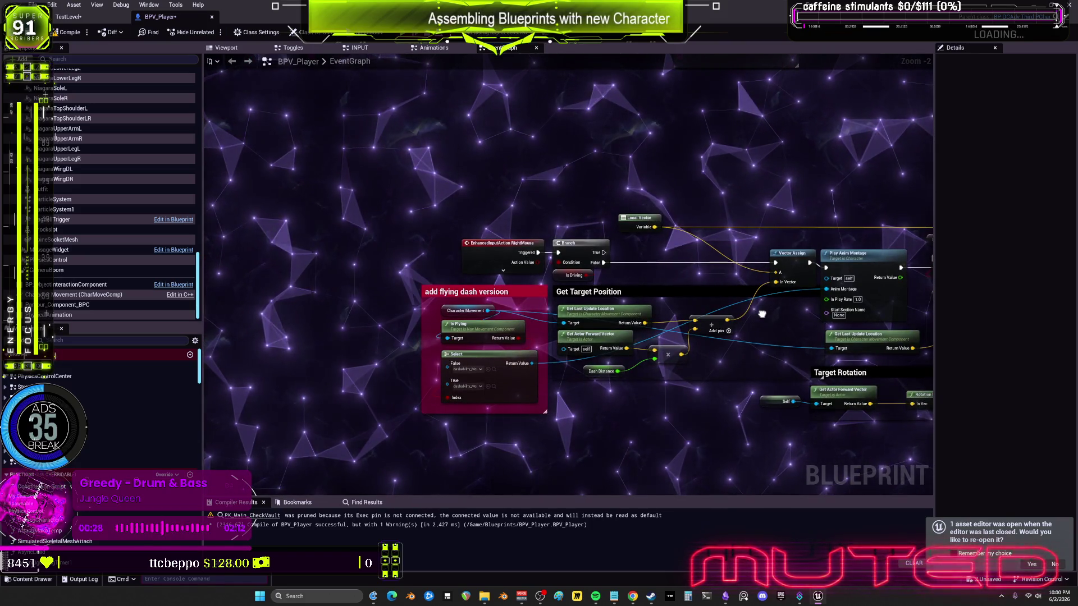
pyautogui.moveTo(762, 315)
pyautogui.mouseDown()
pyautogui.moveTo(553, 378)
pyautogui.moveTo(331, 508)
pyautogui.mouseUp()
pyautogui.moveTo(612, 337)
pyautogui.mouseDown()
pyautogui.moveTo(823, 243)
pyautogui.moveTo(714, 172)
pyautogui.moveTo(528, 178)
pyautogui.mouseUp()
pyautogui.click(464, 240)
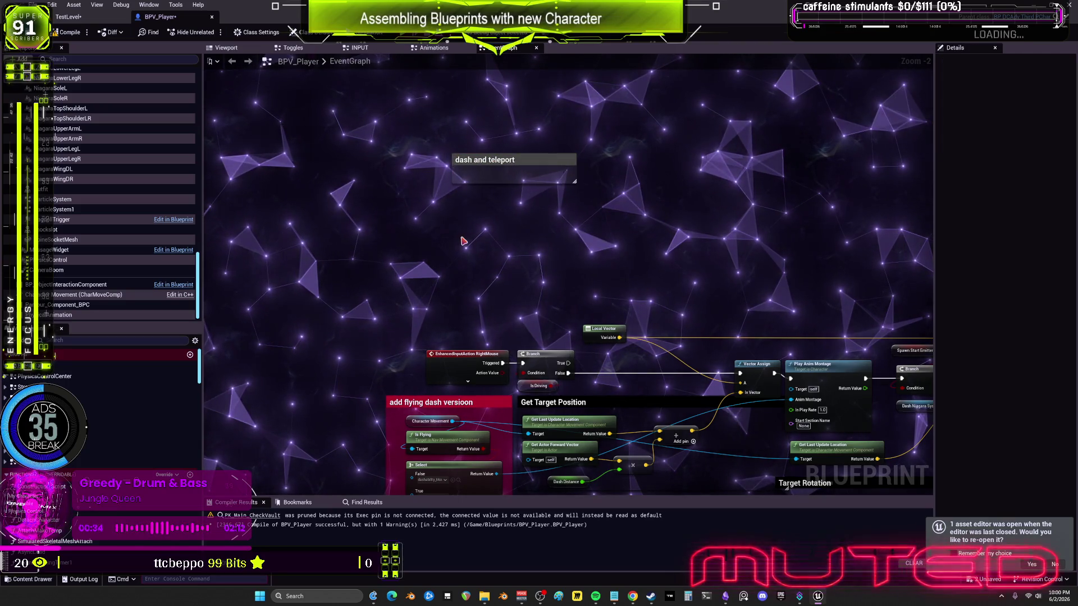
# Add a comment titled DASH above the dash nodes and colour it bright magenta.
pyautogui.press('c')
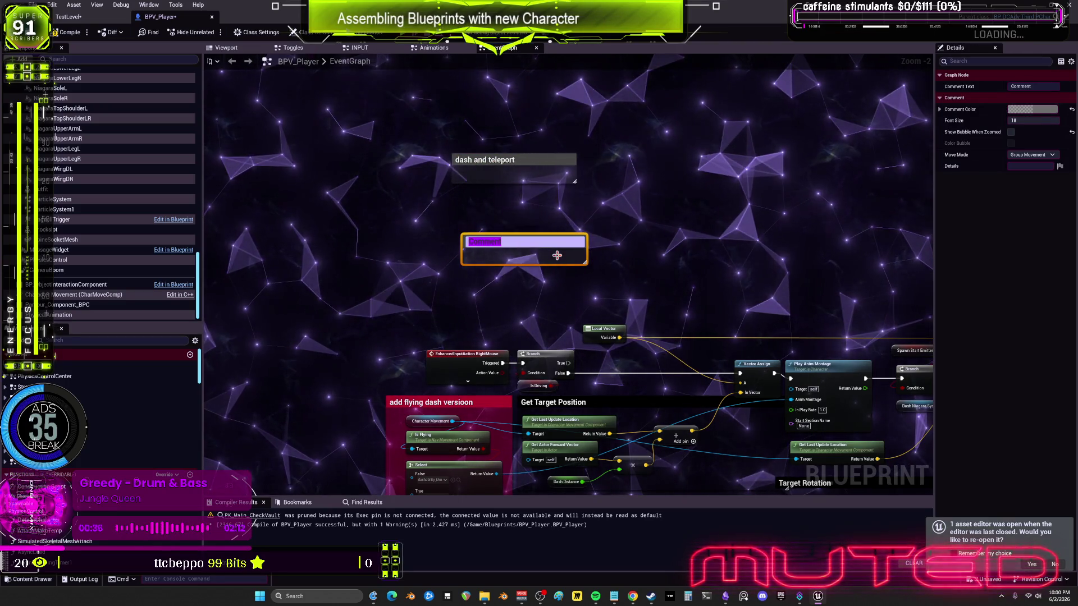
pyautogui.write('DASH')
pyautogui.click(655, 248)
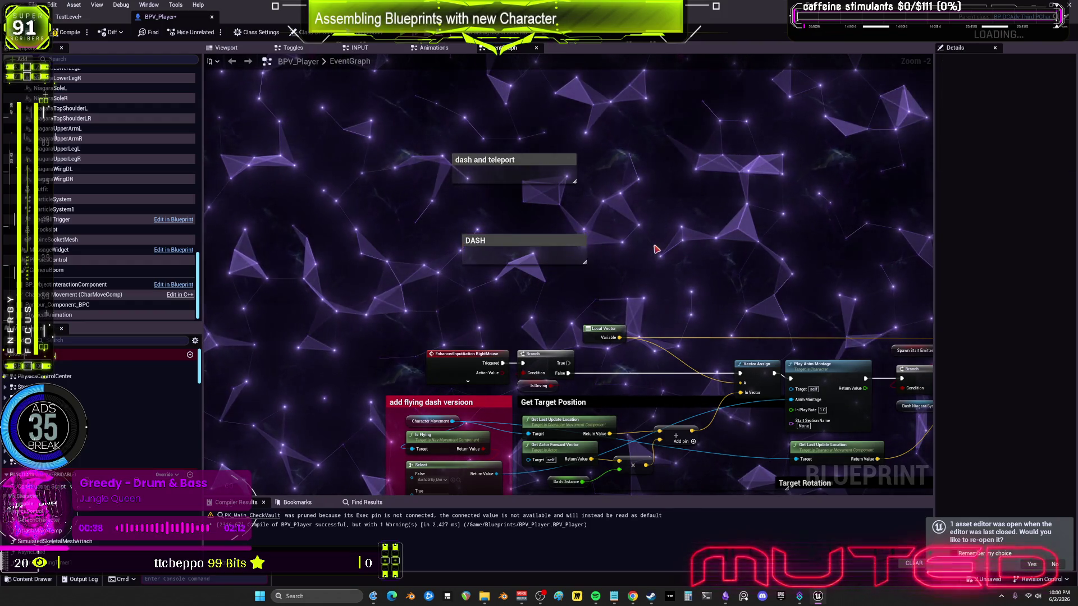
pyautogui.moveTo(541, 244); pyautogui.dragTo(491, 309)
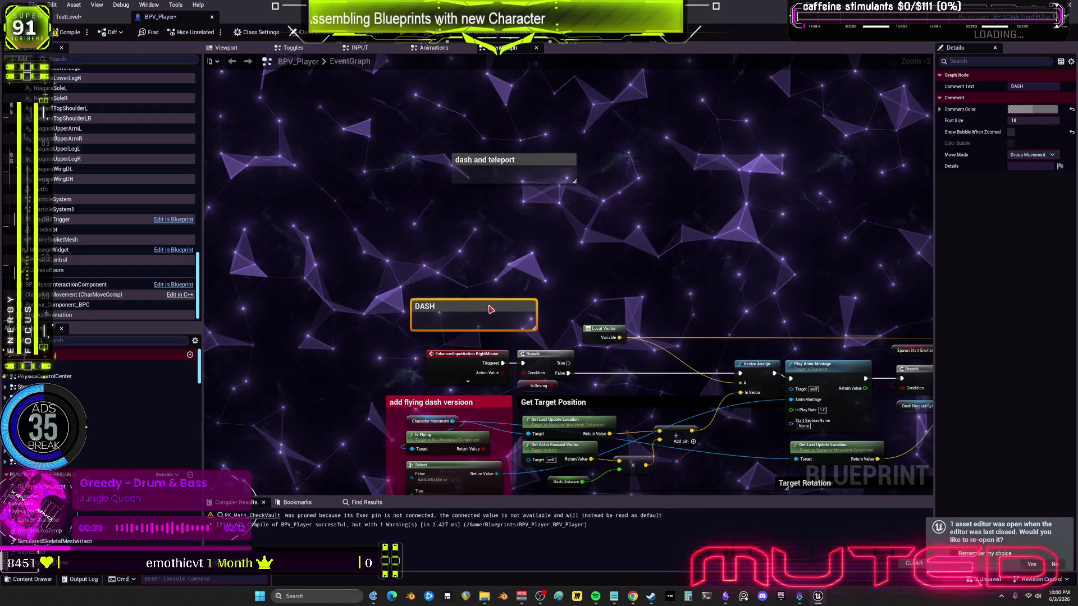
pyautogui.click(1032, 109)
pyautogui.click(921, 147)
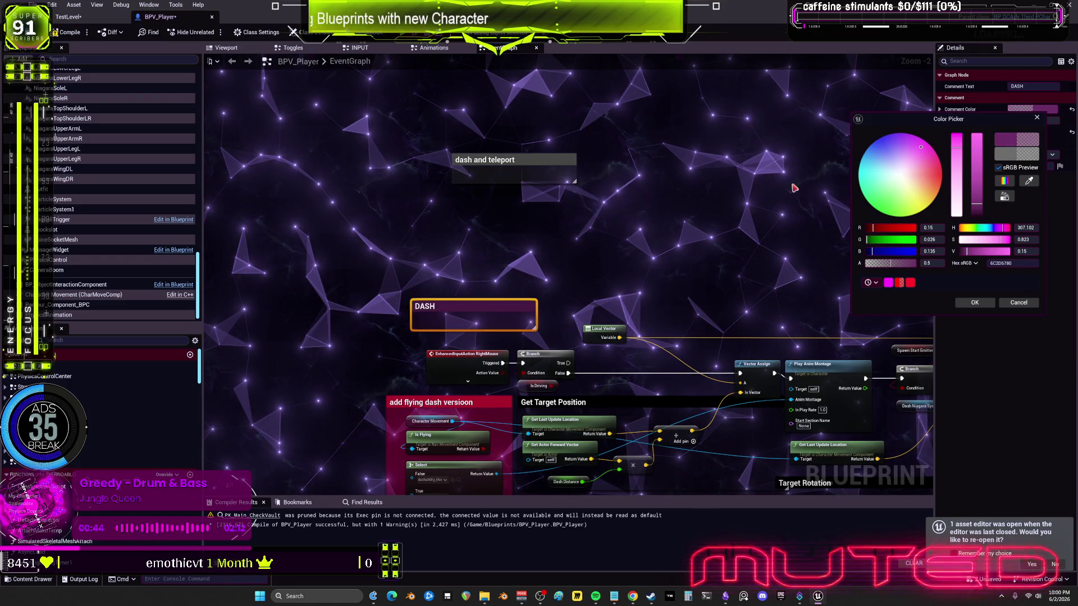
pyautogui.moveTo(984, 153); pyautogui.dragTo(977, 135)
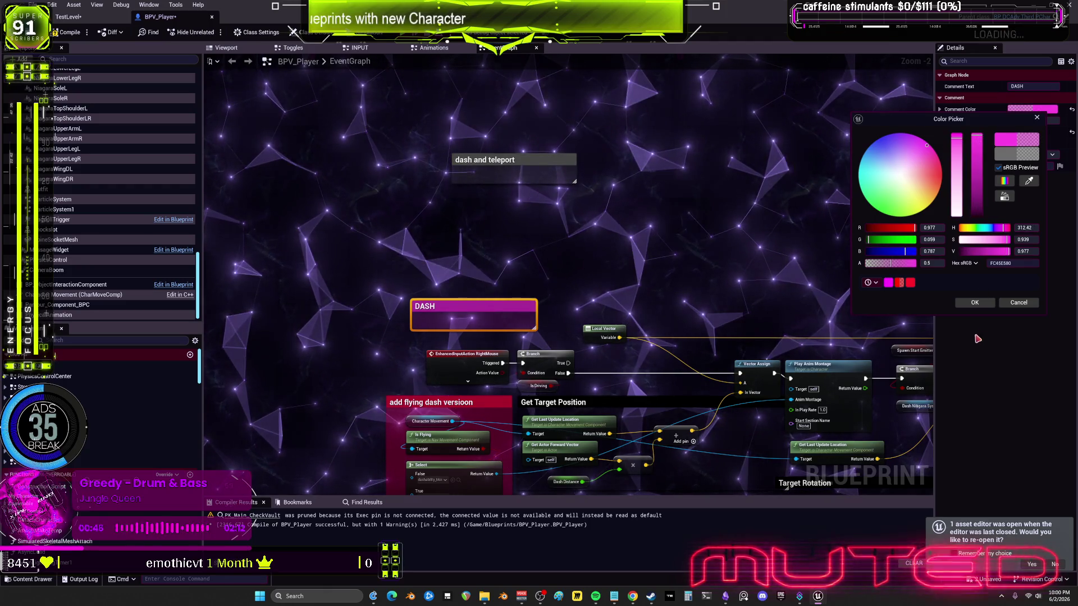
pyautogui.click(976, 304)
# Paste a copy of the magenta comment over the teleport nodes and title it TELEPORT.
pyautogui.moveTo(724, 221)
pyautogui.mouseDown()
pyautogui.moveTo(676, 238)
pyautogui.moveTo(645, 217)
pyautogui.moveTo(544, 210)
pyautogui.moveTo(580, 250)
pyautogui.moveTo(563, 260)
pyautogui.mouseUp()
pyautogui.hotkey('ctrl', 'v')
pyautogui.doubleClick(590, 261)
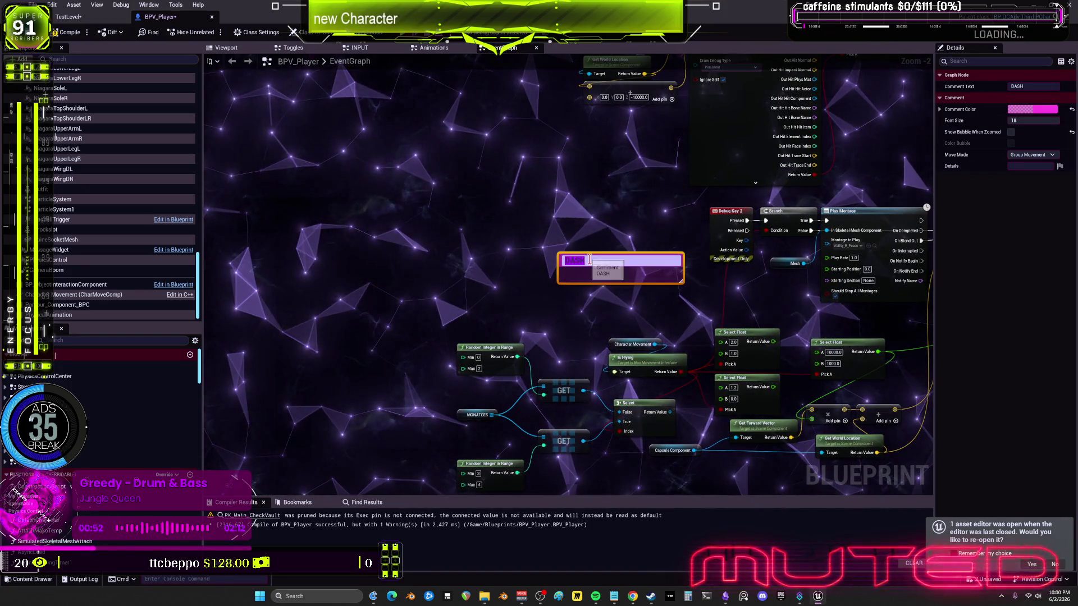
pyautogui.write('TELE')
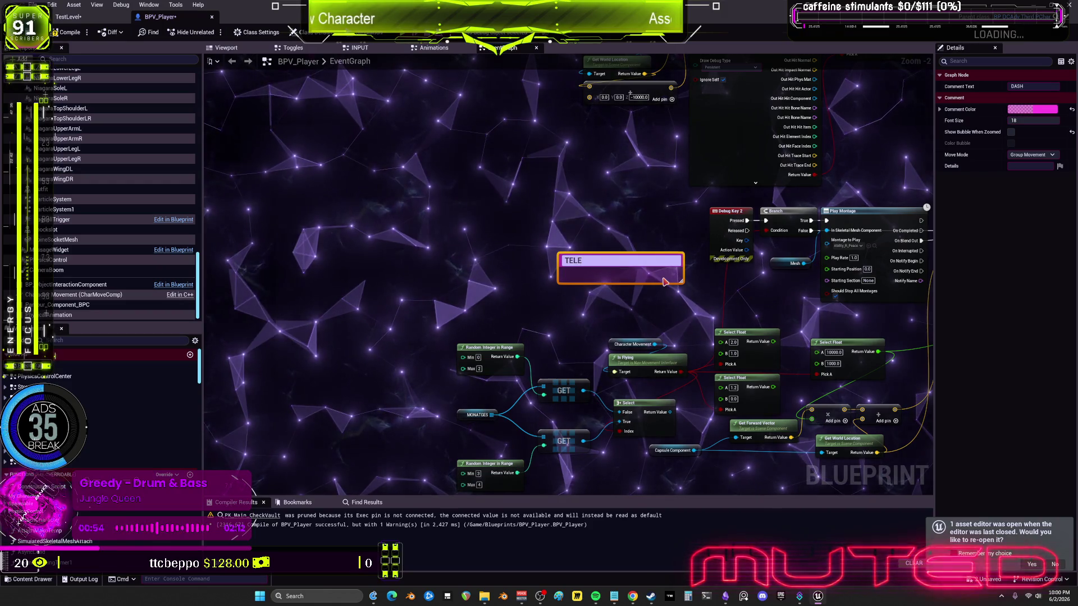
pyautogui.write('PORT')
pyautogui.press('Return')
pyautogui.scroll(-3, 601, 198)
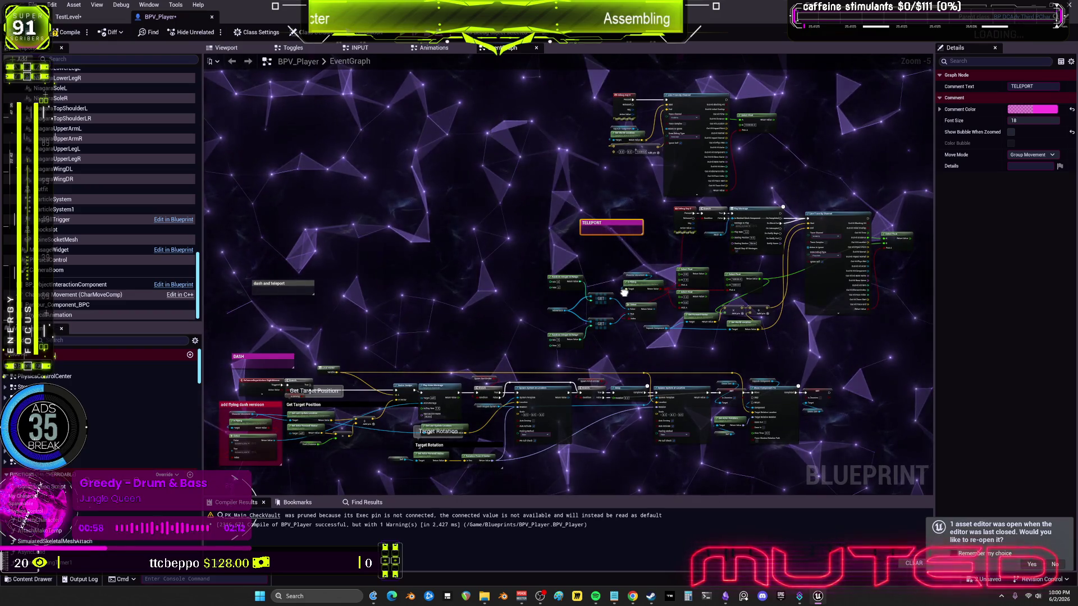
pyautogui.click(614, 596)
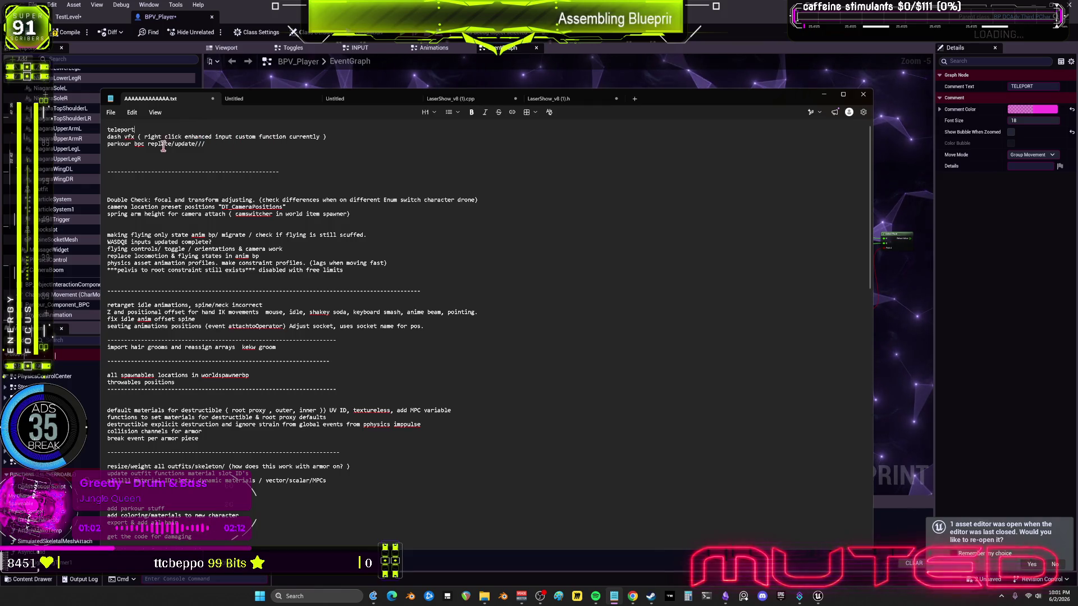
# Insert a blank line between the dash vfx item and the parkour bpc replace/update entry.
pyautogui.click(333, 137)
pyautogui.press('Return')
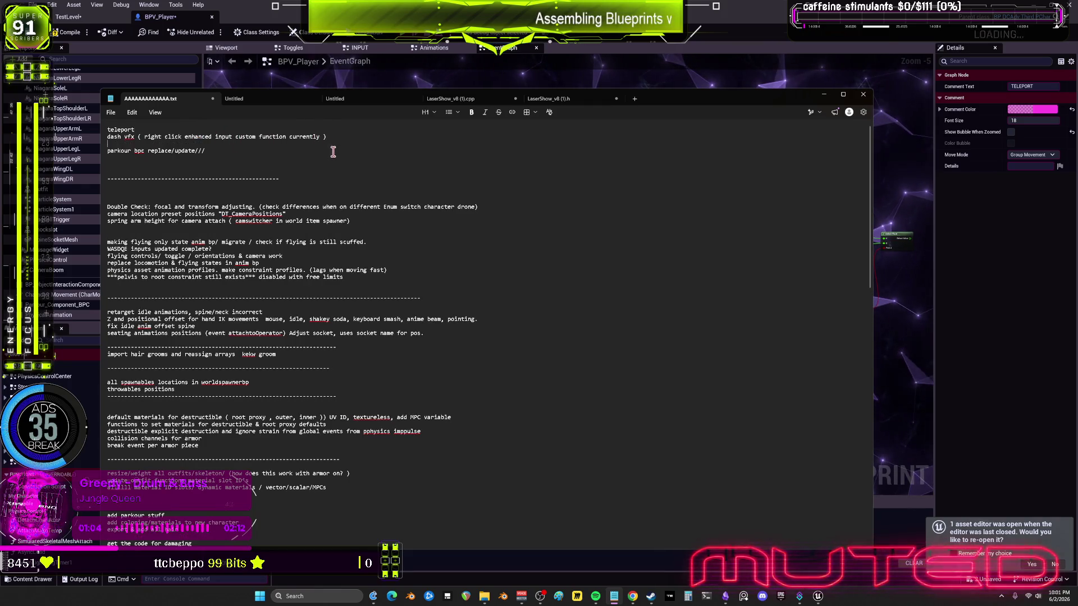
pyautogui.press('BackSpace')
pyautogui.press('BackSpace')
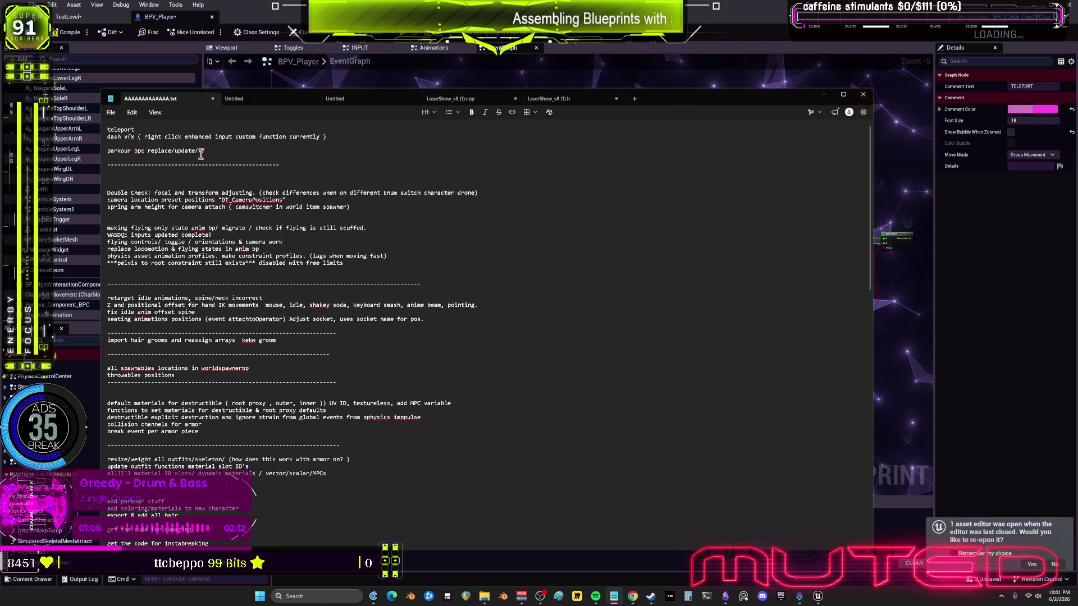
pyautogui.moveTo(90, 151); pyautogui.dragTo(206, 151)
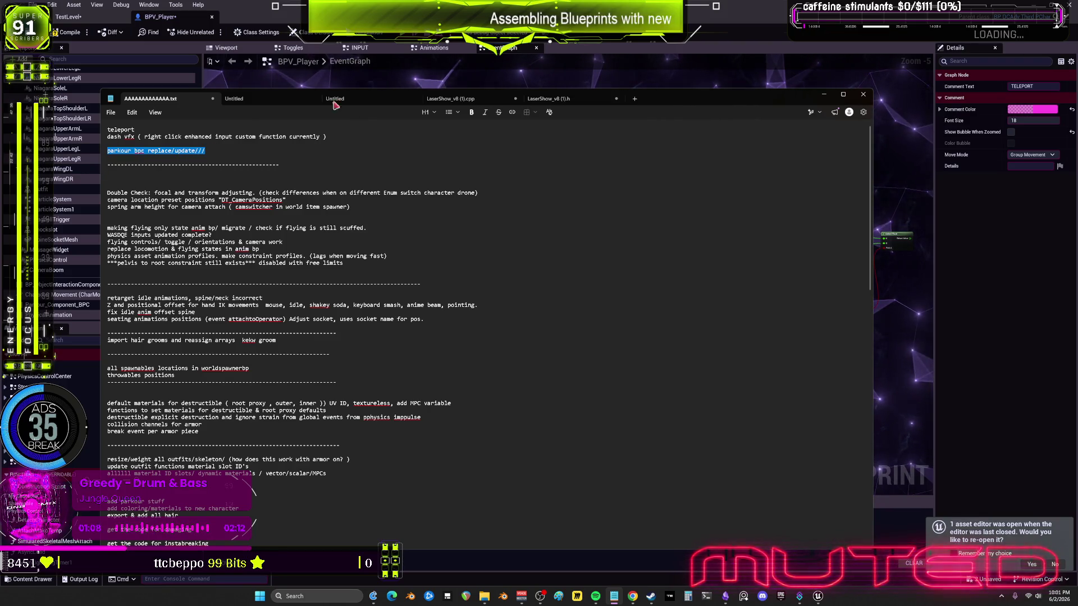
pyautogui.click(481, 73)
# Find every reference to the Parkour_Component_BPC variable by name.
pyautogui.rightClick(81, 306)
pyautogui.moveTo(117, 330)
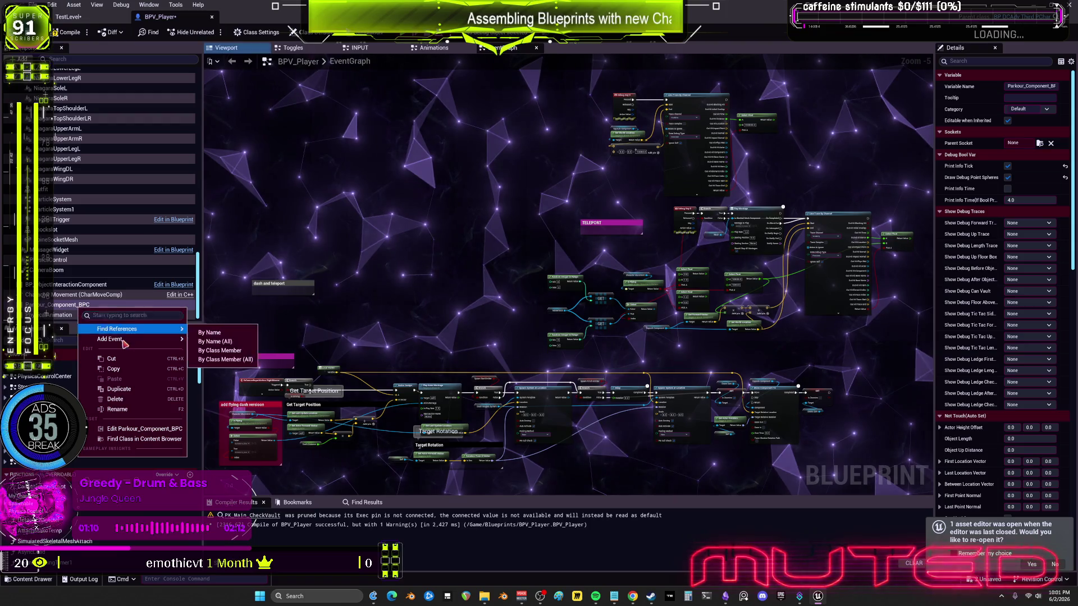
pyautogui.click(213, 335)
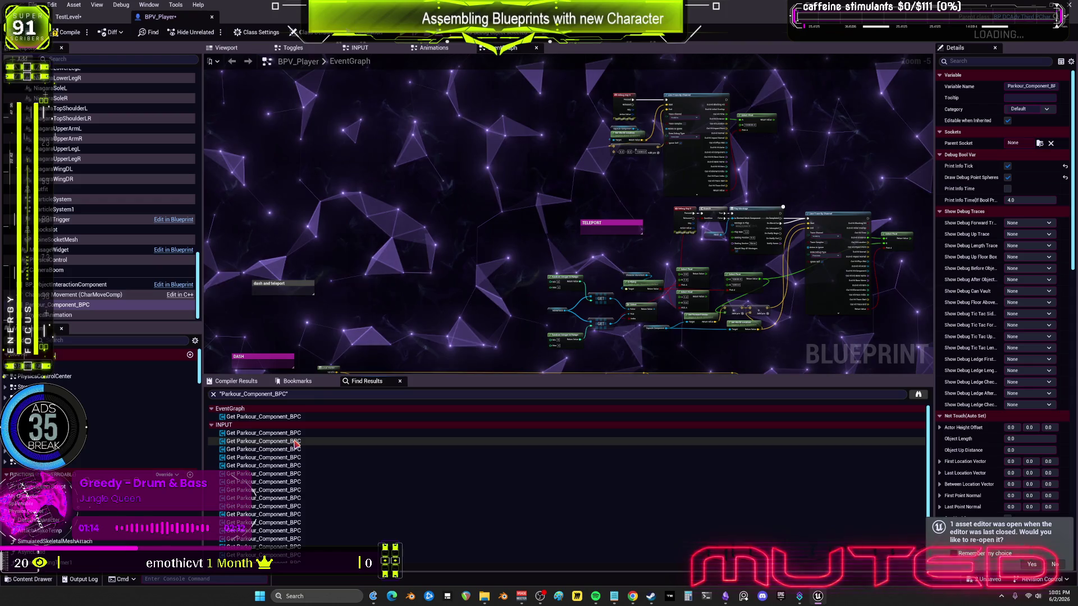
# Jump to a Parkour_Component_BPC reference in the INPUT graph, near the PK Main Check Vault node.
pyautogui.click(296, 442)
pyautogui.doubleClick(296, 443)
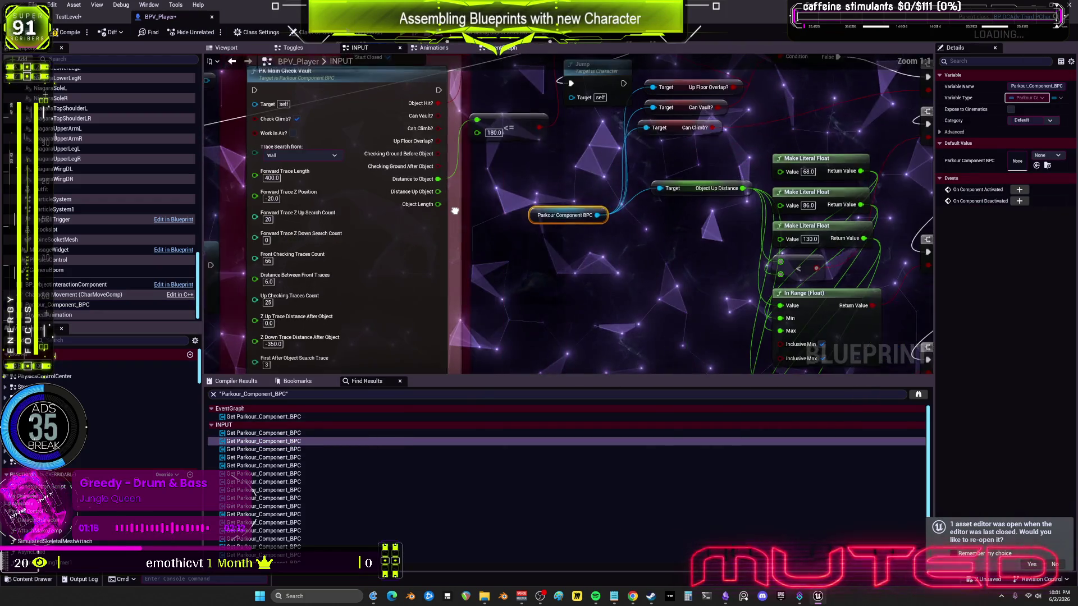
pyautogui.scroll(-8, 698, 211)
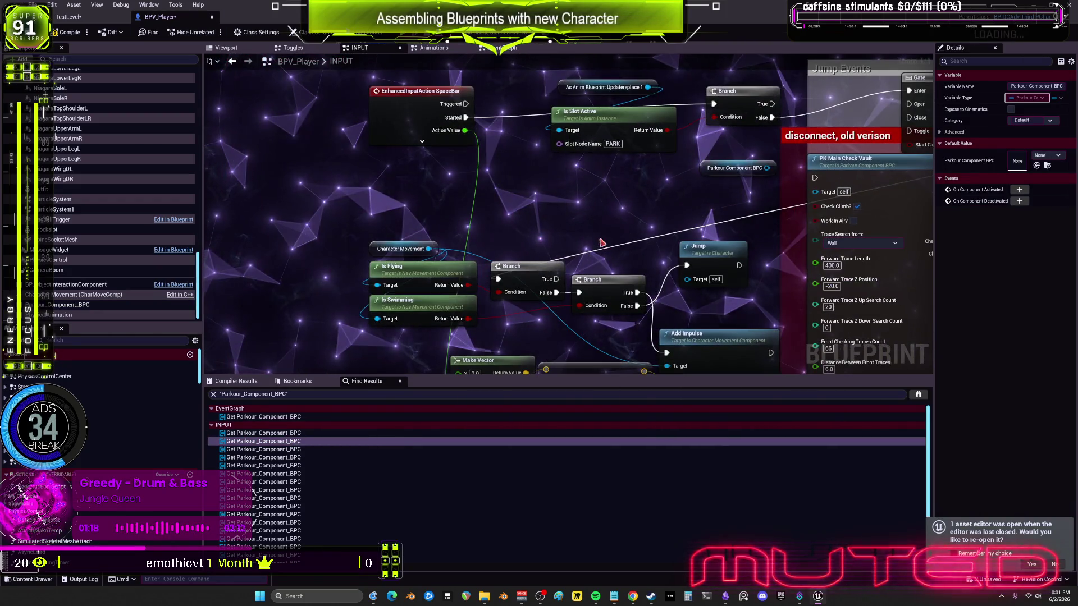
pyautogui.scroll(3, 698, 211)
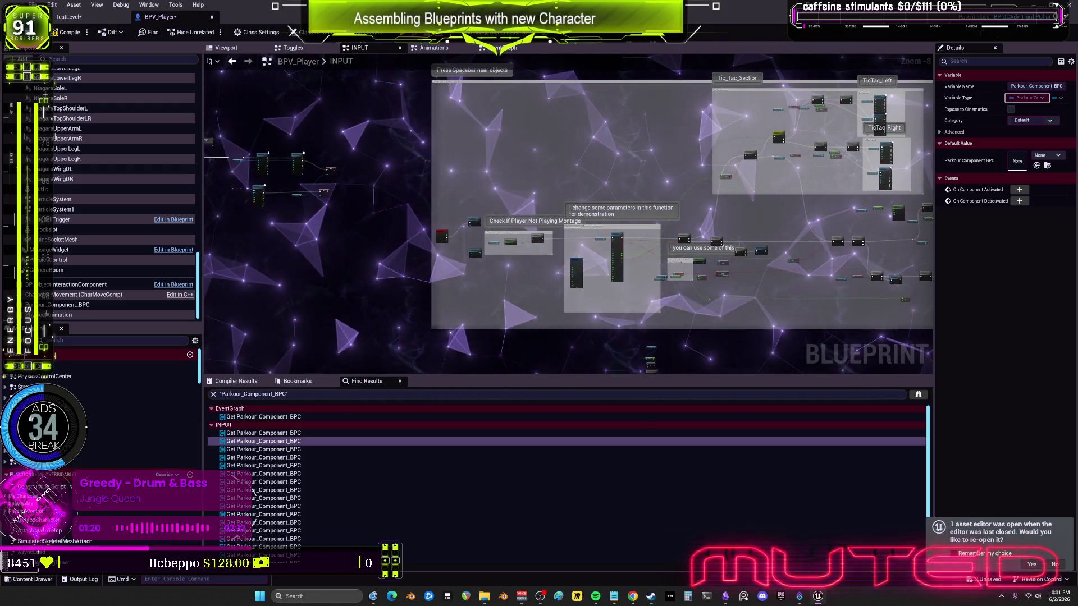
pyautogui.scroll(3, 539, 260)
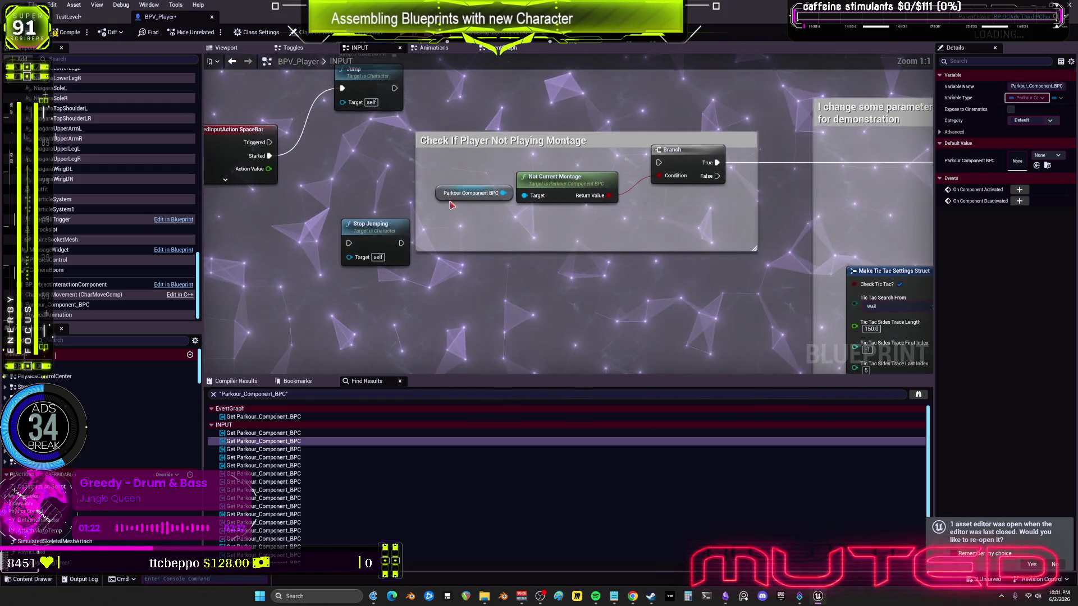
pyautogui.scroll(1, 493, 209)
pyautogui.scroll(-1, 492, 209)
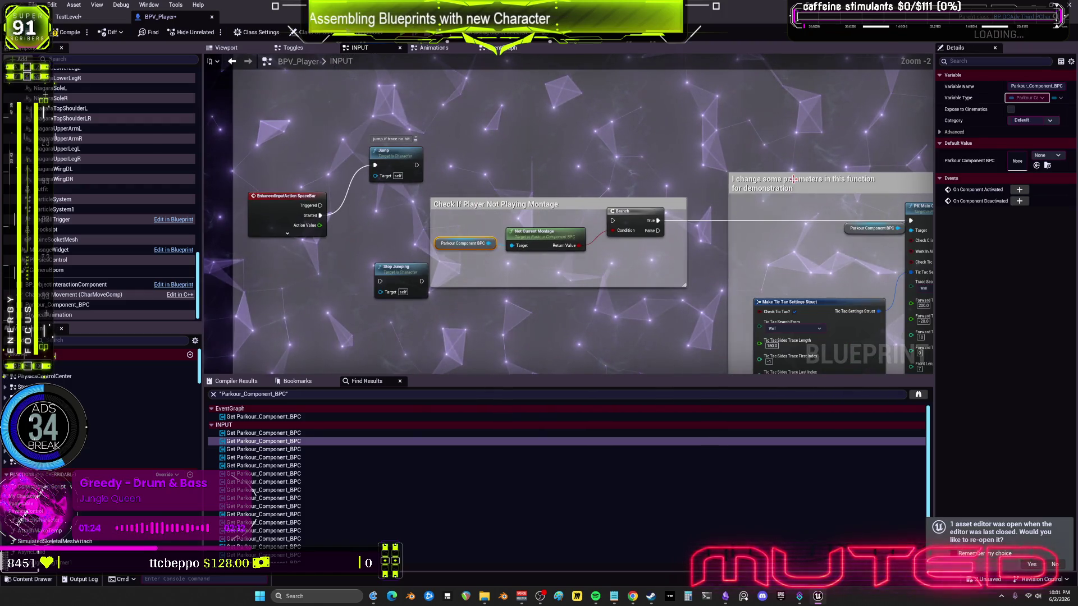
pyautogui.scroll(-1, 642, 236)
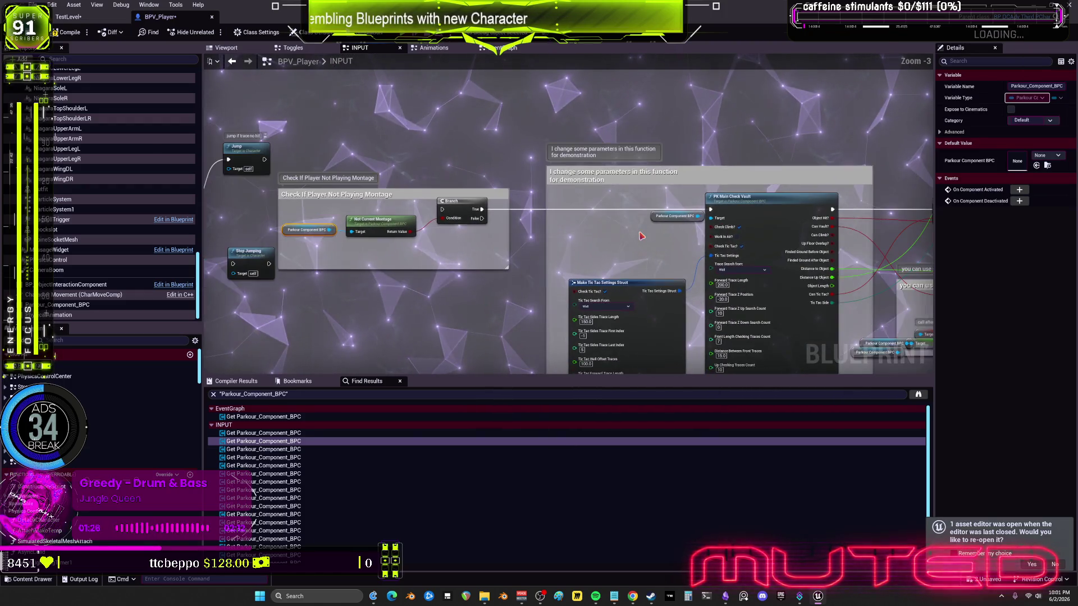
pyautogui.moveTo(642, 236); pyautogui.dragTo(414, 107)
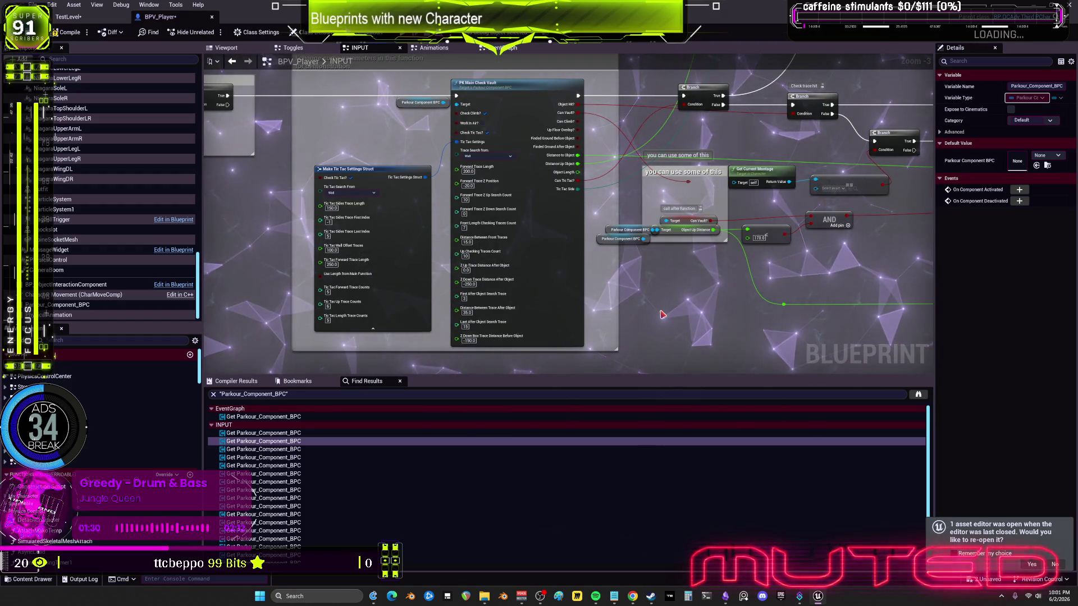
pyautogui.scroll(-5, 629, 314)
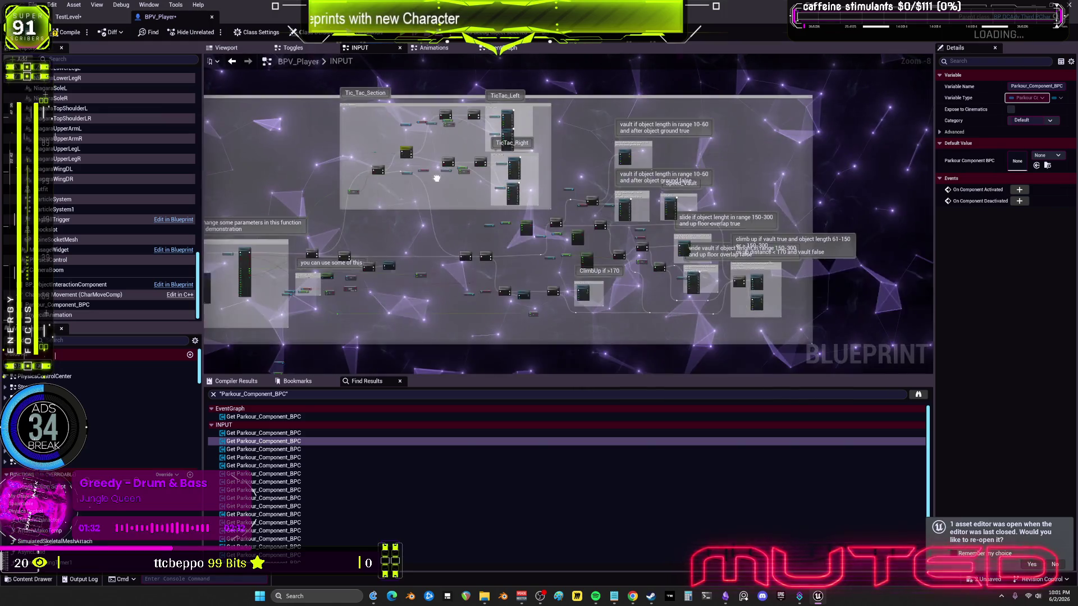
# Route SpaceBar Started through Stop Jumping into the Branch, compile, and start a Play in Editor session.
pyautogui.scroll(7, 513, 208)
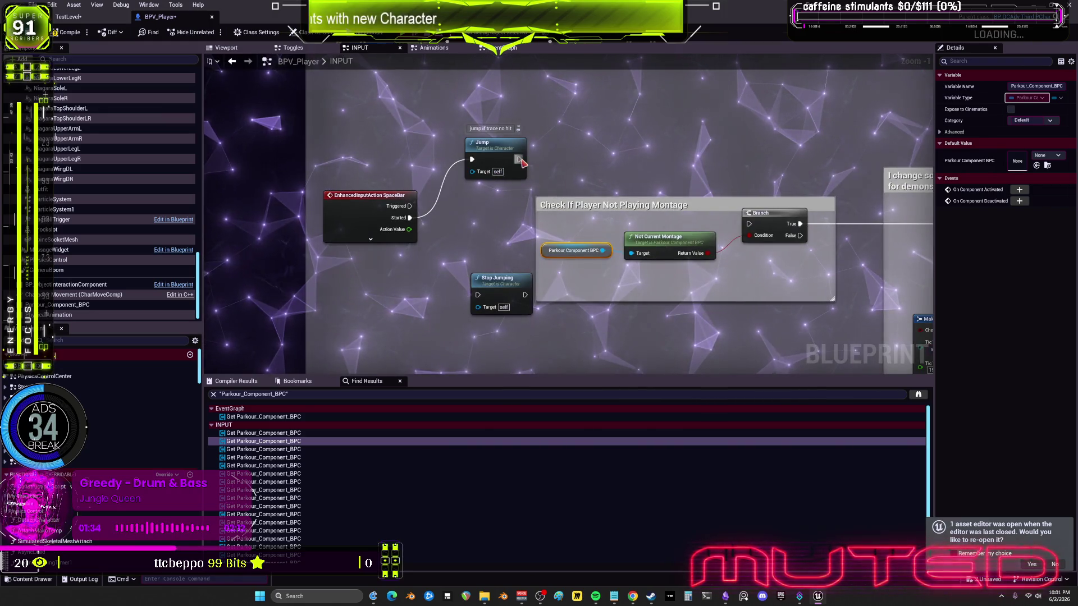
pyautogui.moveTo(410, 218); pyautogui.dragTo(749, 224)
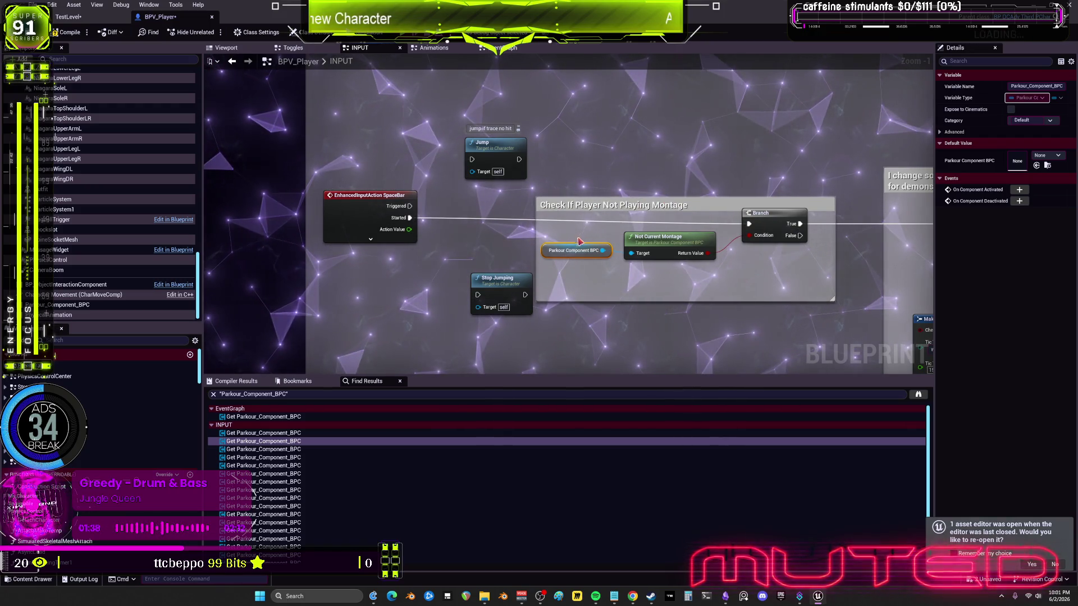
pyautogui.moveTo(410, 218)
pyautogui.mouseDown()
pyautogui.moveTo(446, 288)
pyautogui.moveTo(477, 295)
pyautogui.moveTo(575, 288)
pyautogui.moveTo(748, 224)
pyautogui.mouseUp()
pyautogui.moveTo(492, 279)
pyautogui.mouseDown()
pyautogui.moveTo(473, 218)
pyautogui.moveTo(486, 214)
pyautogui.mouseUp()
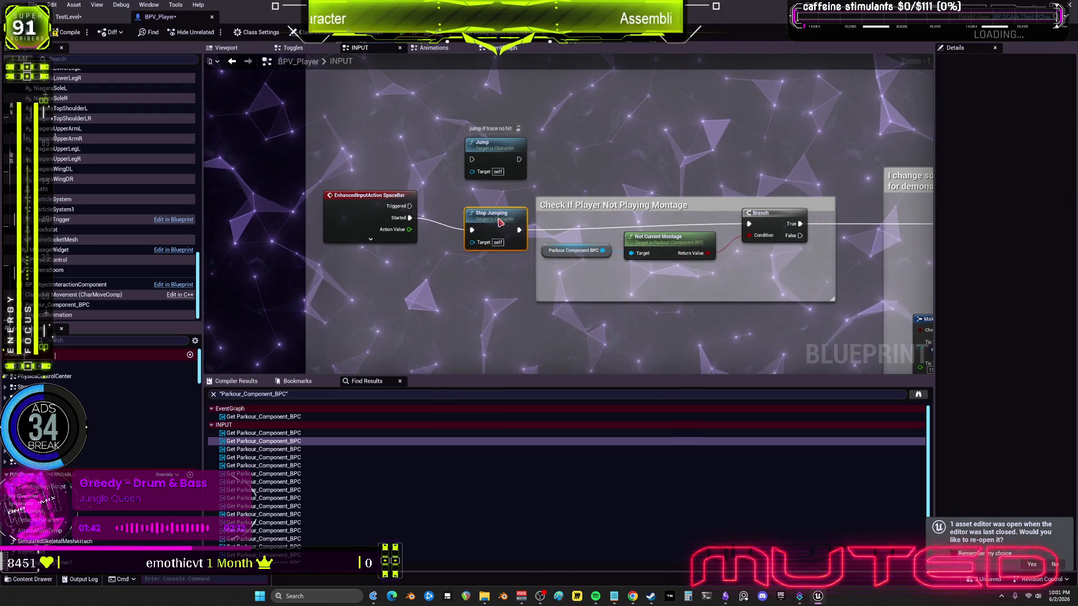
pyautogui.click(71, 35)
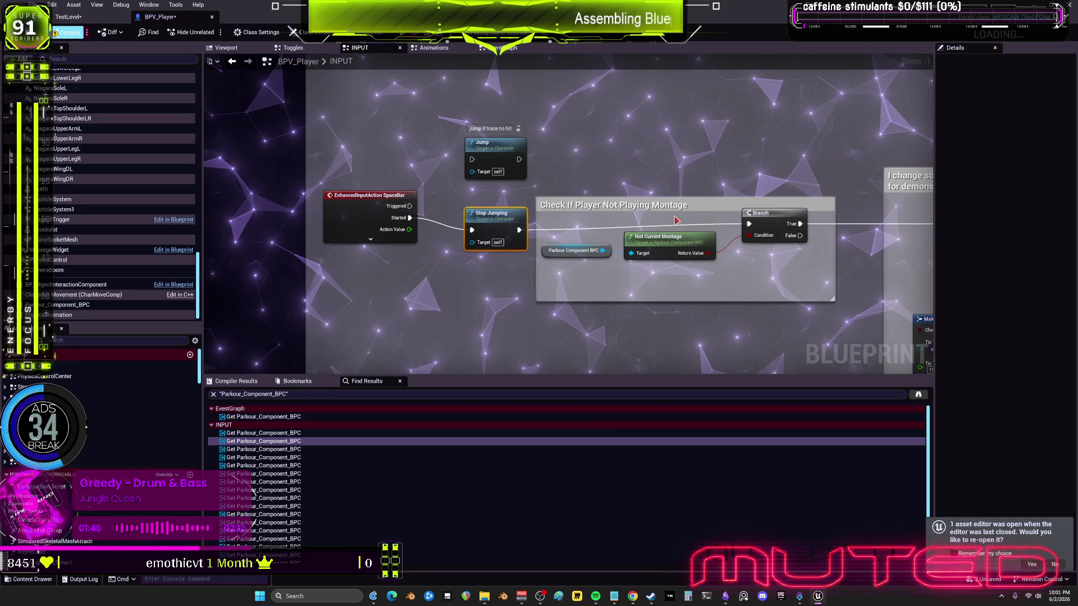
pyautogui.hotkey('alt', 'p')
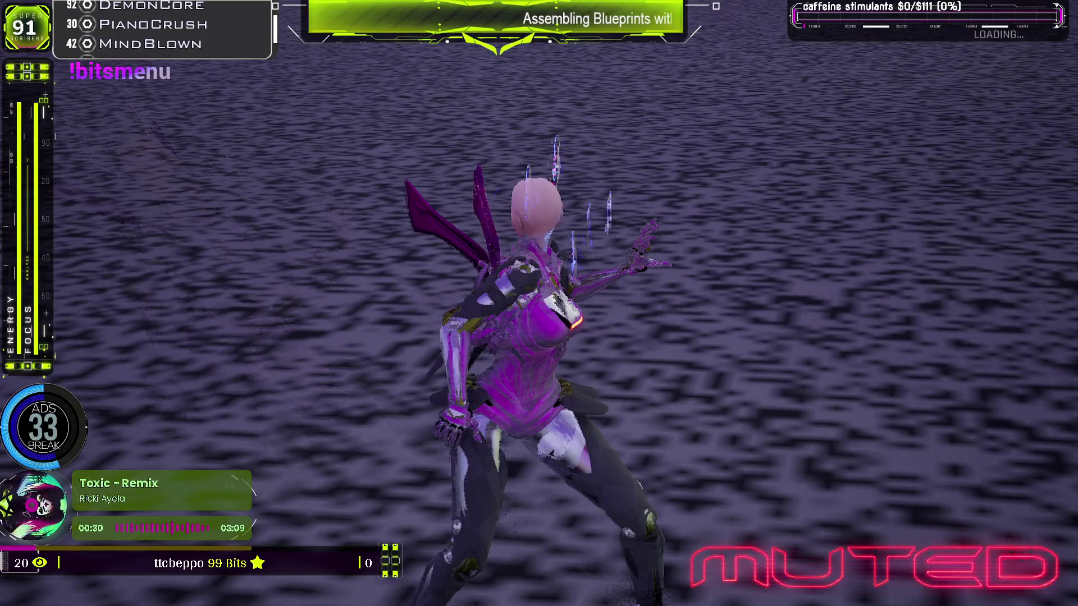
# Stop the play session and return to the BPV_Player INPUT graph.
pyautogui.press('Escape')
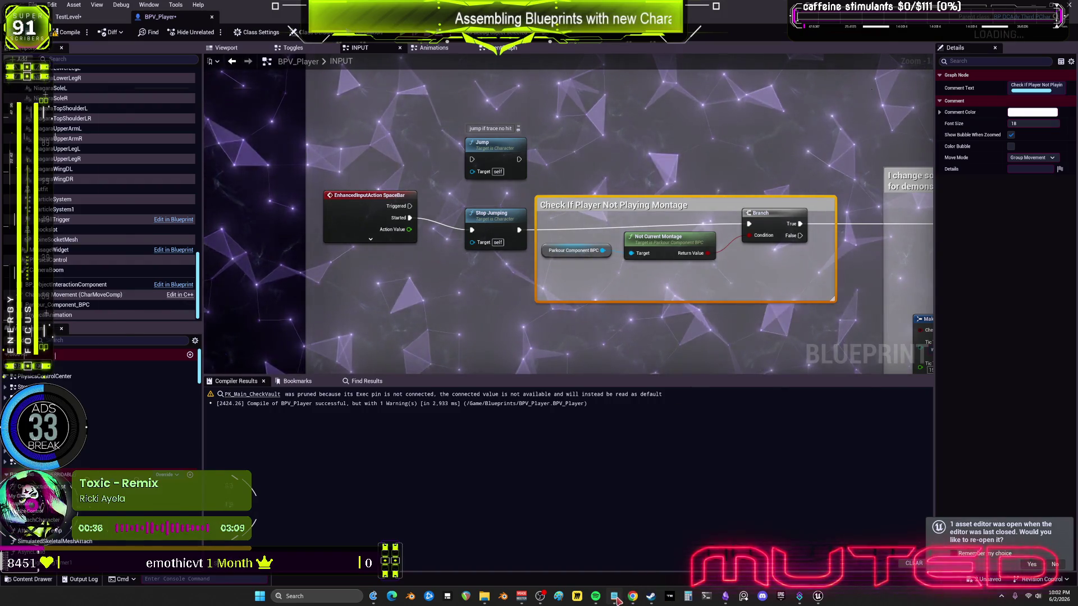
pyautogui.hotkey('alt', 'Tab')
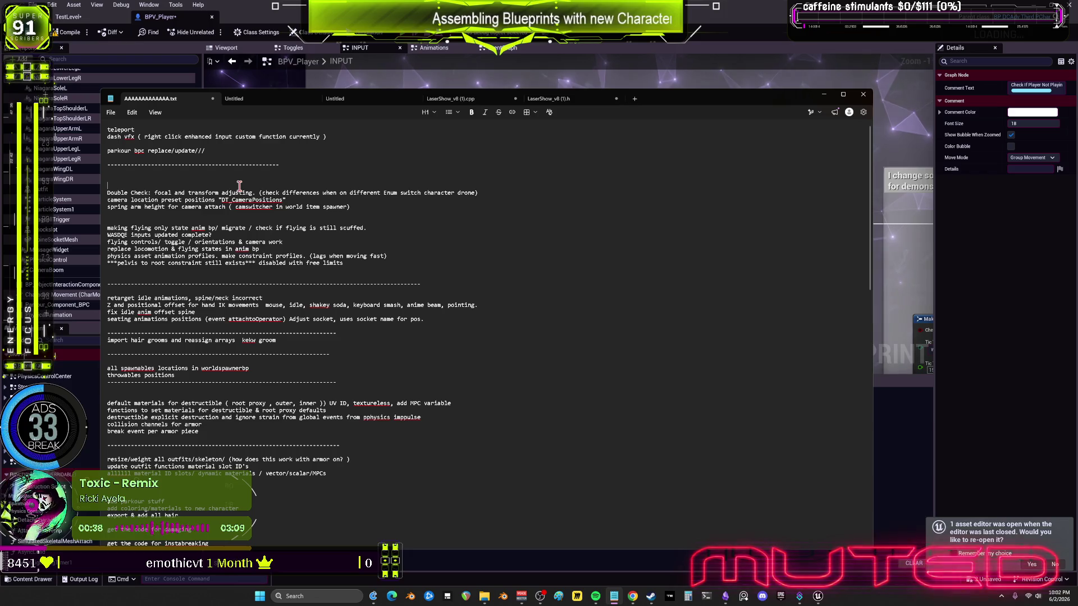
pyautogui.moveTo(268, 299); pyautogui.dragTo(90, 299)
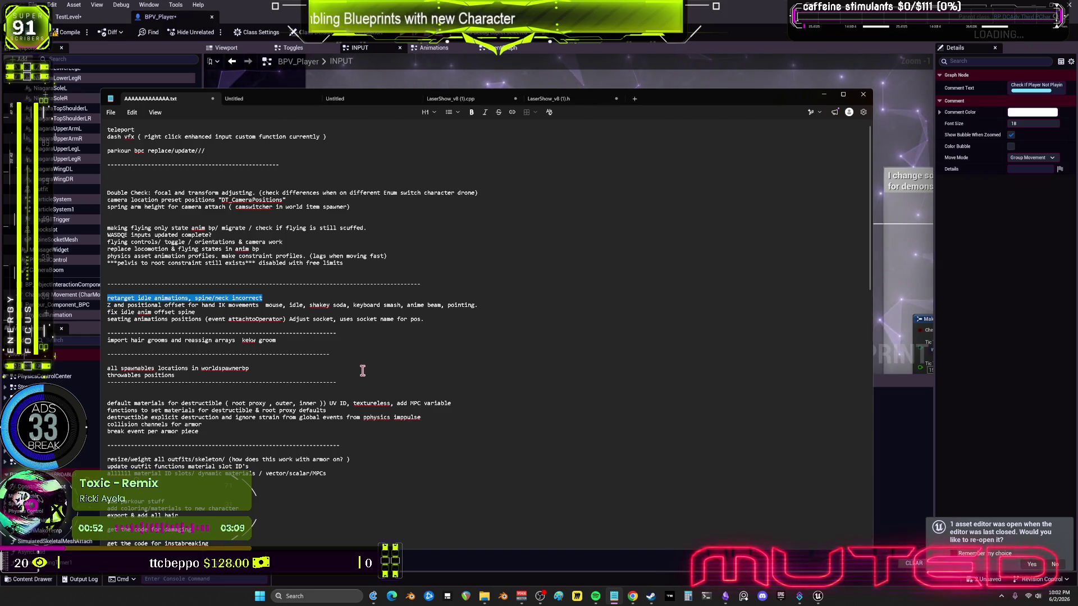
pyautogui.click(315, 396)
pyautogui.scroll(-2, 266, 355)
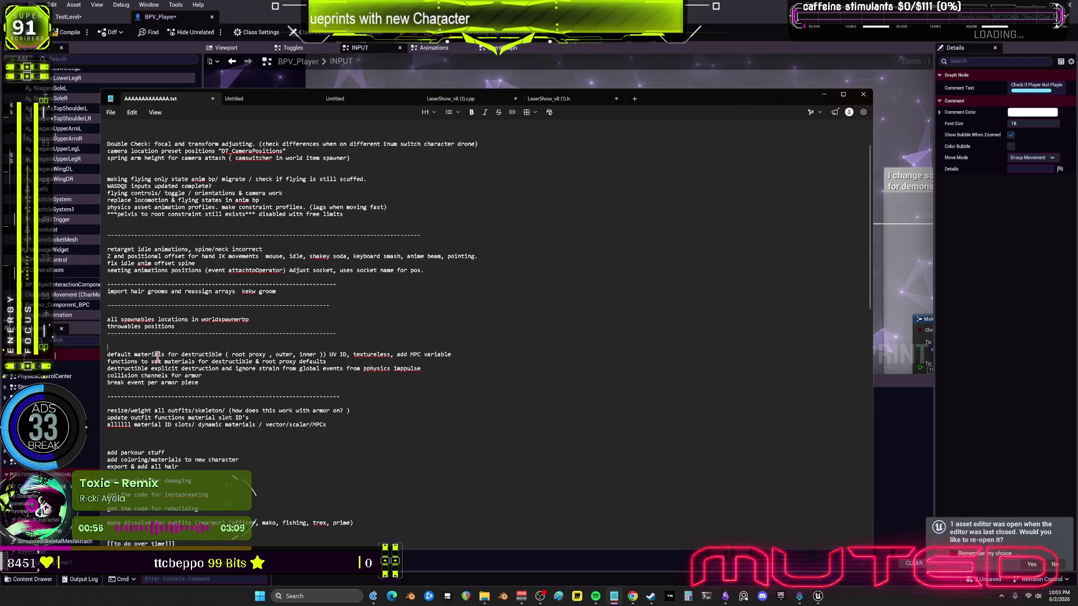
pyautogui.moveTo(460, 353); pyautogui.dragTo(107, 355)
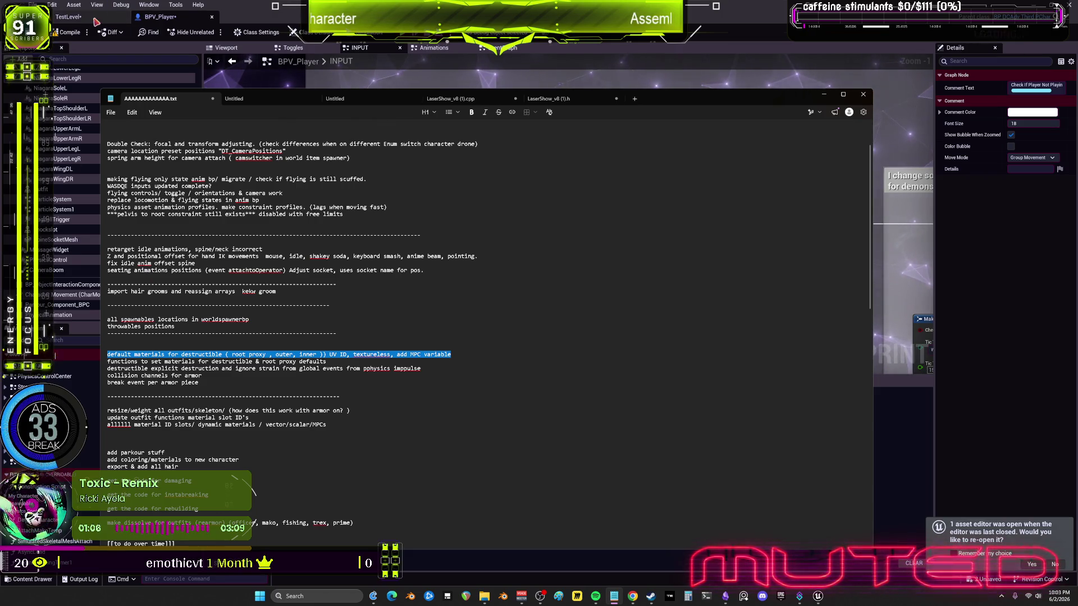
pyautogui.click(68, 17)
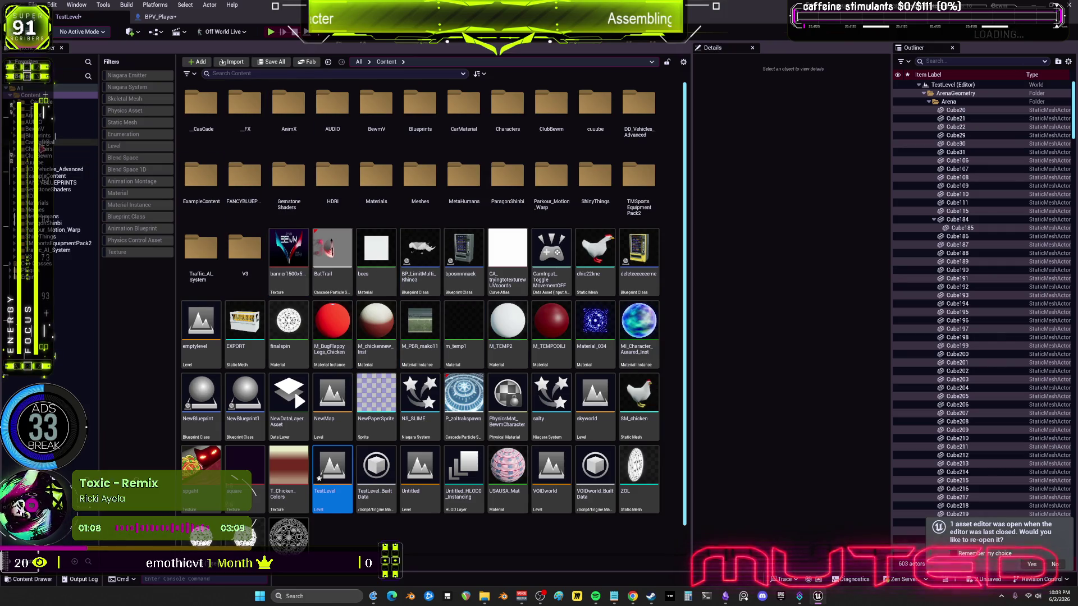
# Browse Characters > BEWMV > Destruct, then go back to BEWMV filtered to material instances.
pyautogui.click(40, 149)
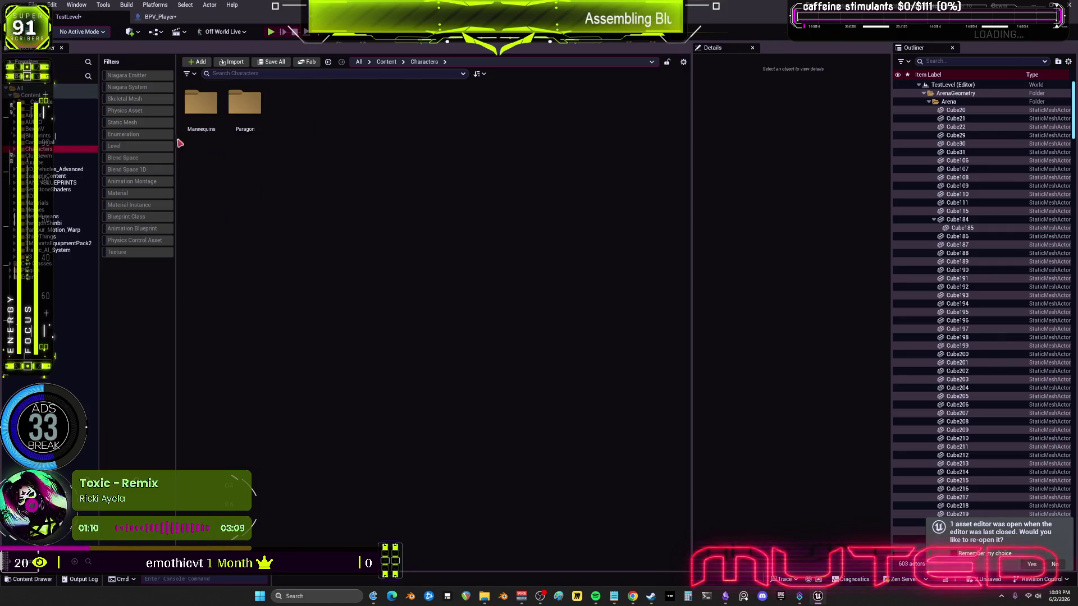
pyautogui.click(33, 129)
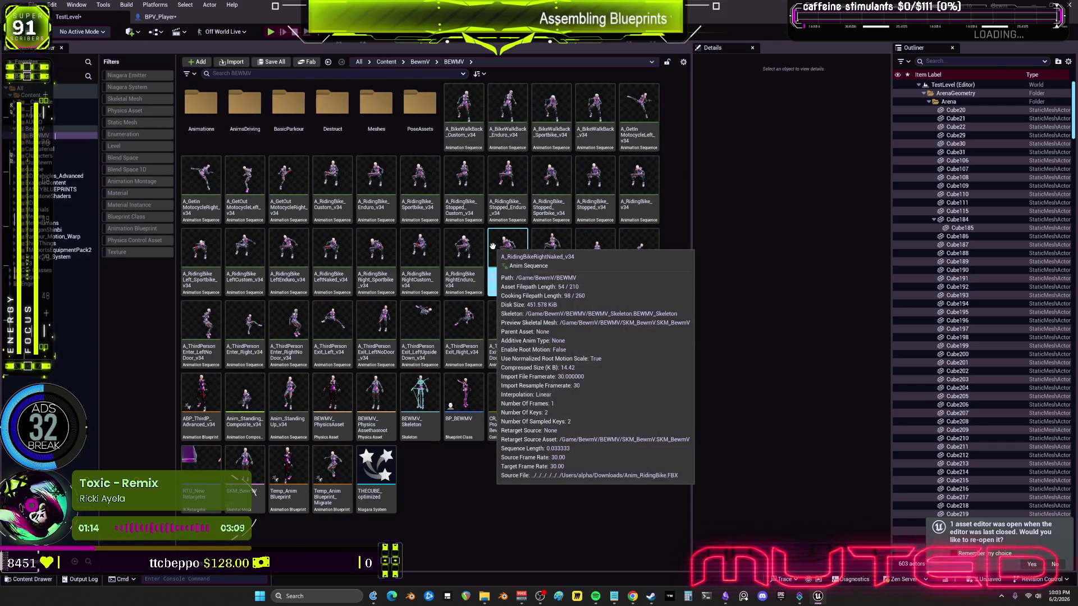
pyautogui.doubleClick(346, 120)
pyautogui.scroll(-4, 505, 281)
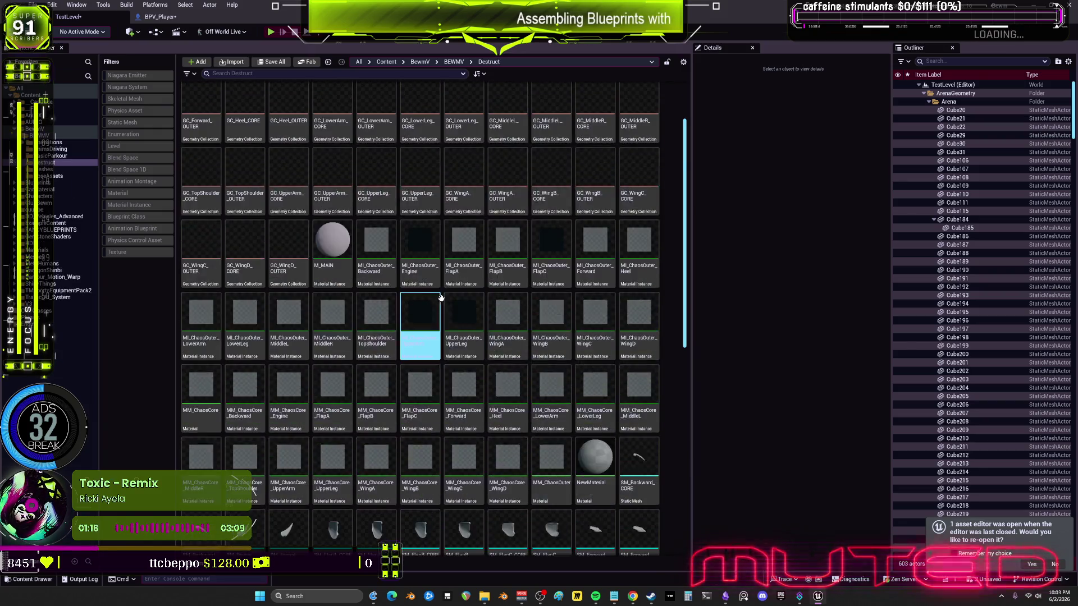
pyautogui.scroll(-5, 473, 297)
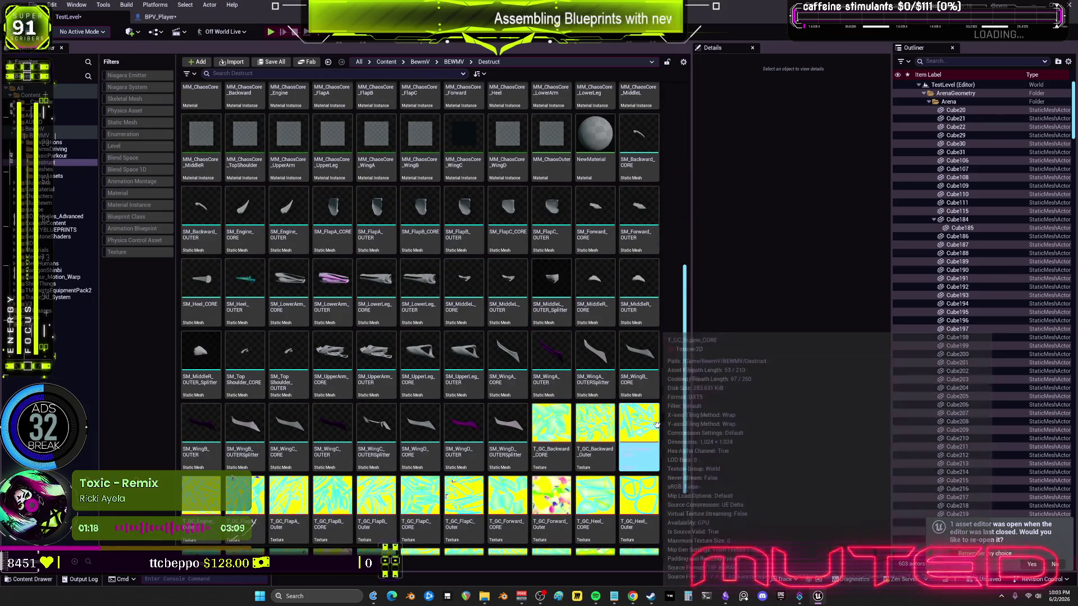
pyautogui.scroll(5, 584, 403)
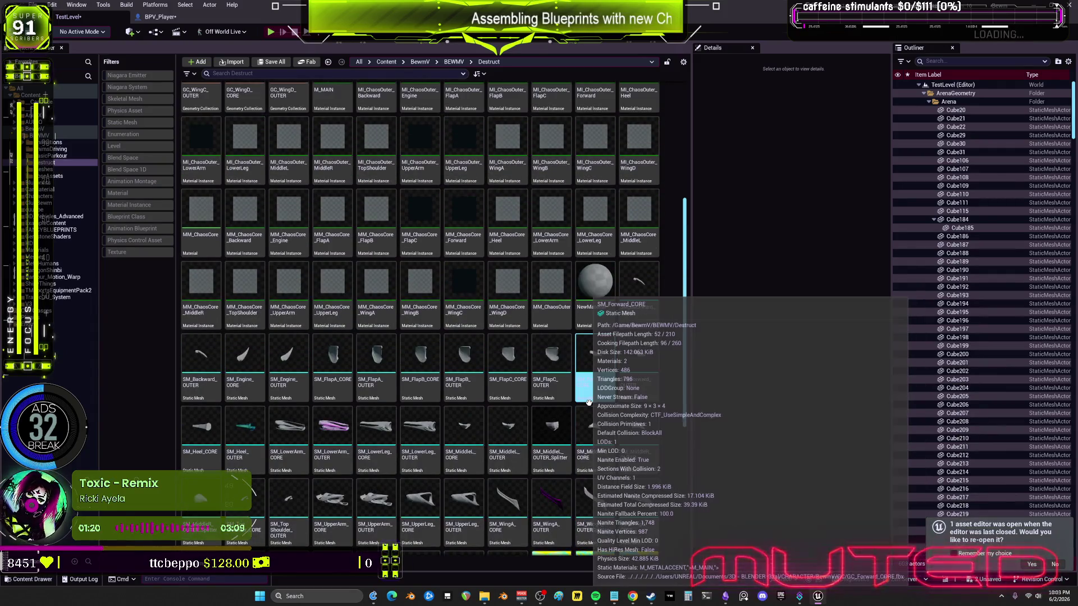
pyautogui.scroll(5, 588, 402)
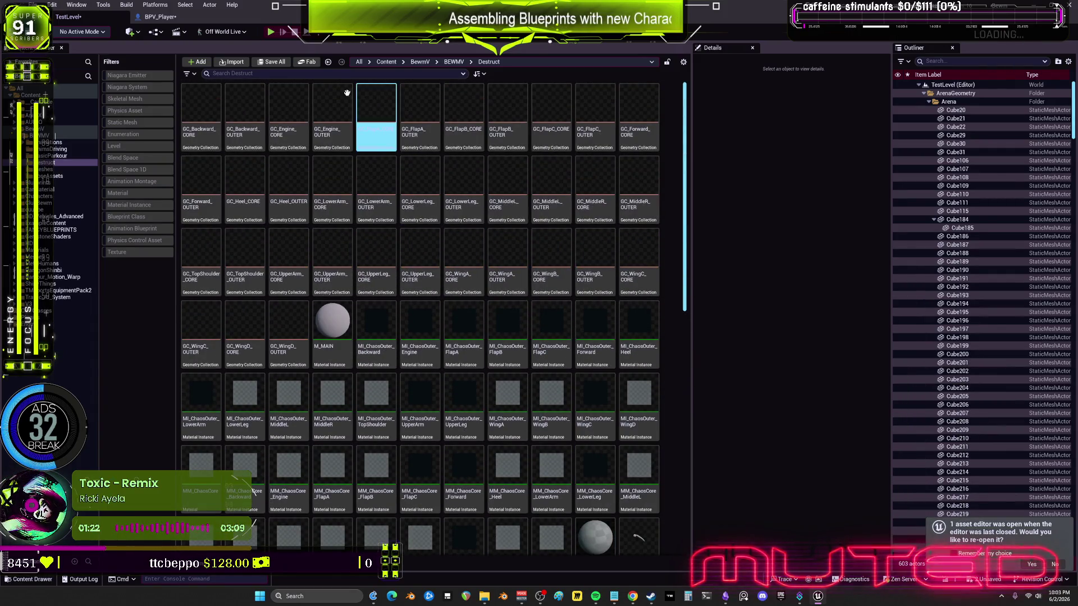
pyautogui.click(453, 62)
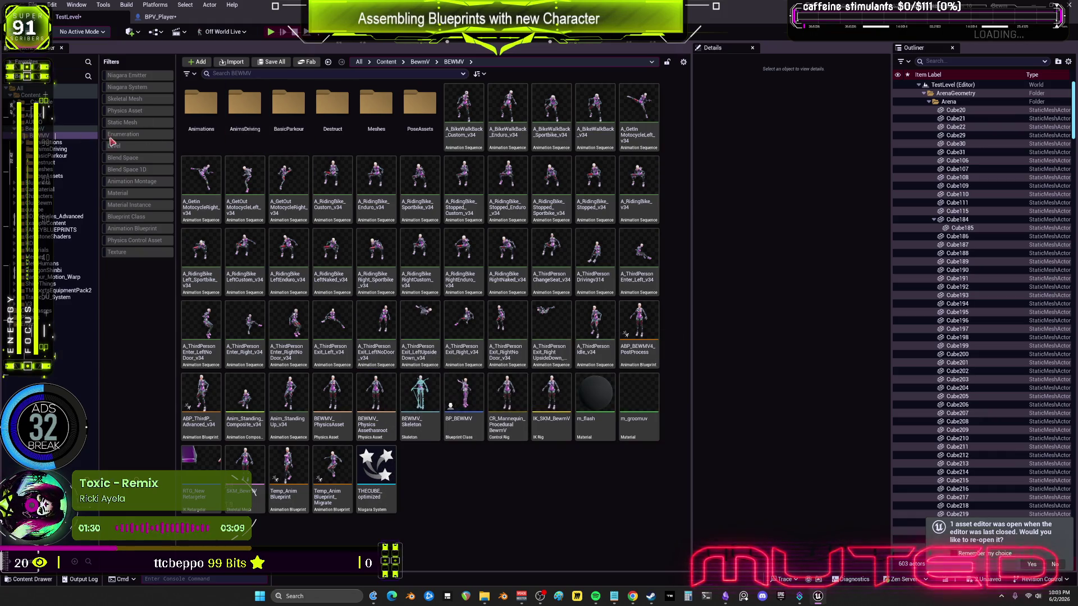
pyautogui.click(133, 207)
# Add the Material filter and rename M_ArmorInner to M_ArmorInnerCore.
pyautogui.click(128, 194)
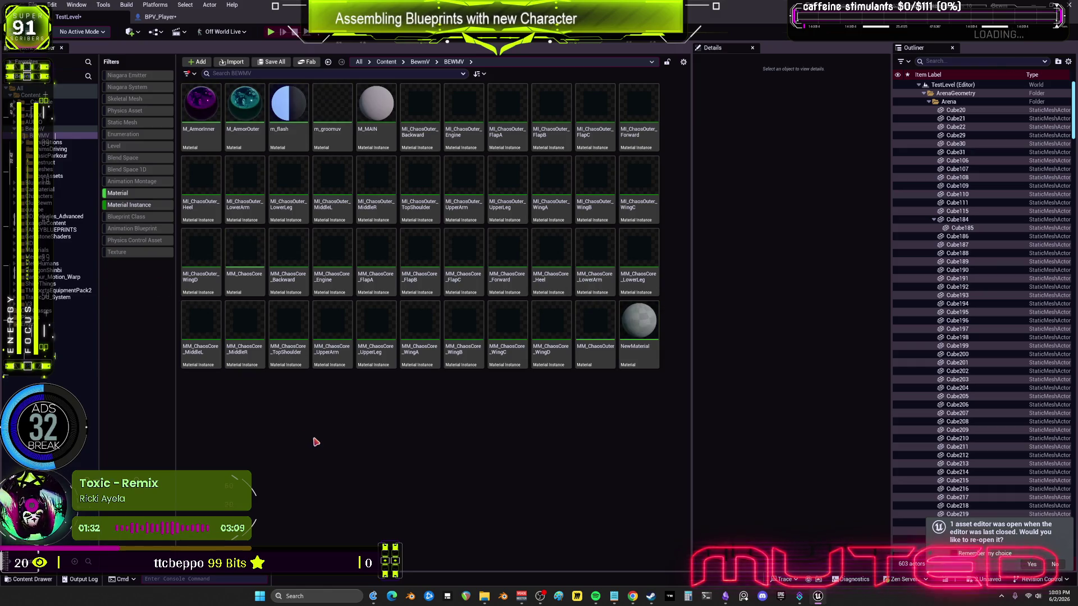
pyautogui.click(242, 134)
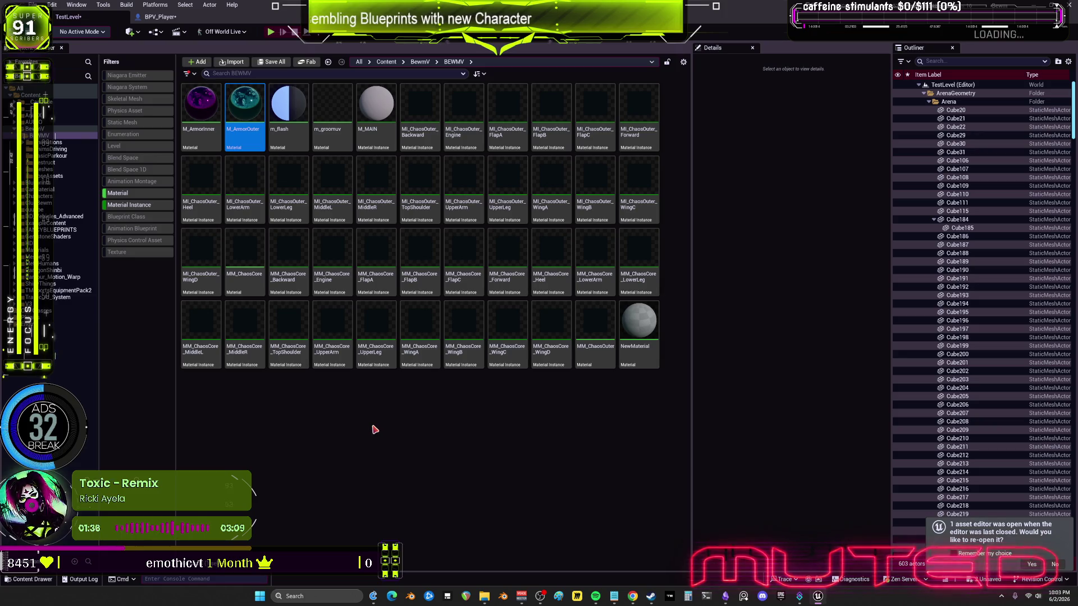
pyautogui.click(201, 113)
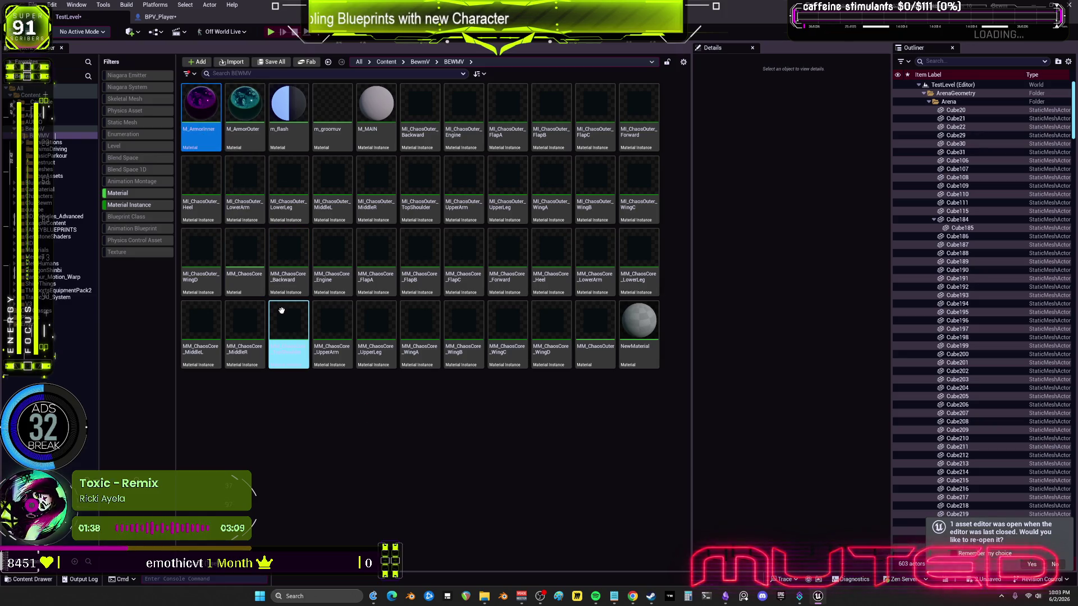
pyautogui.press('Return')
pyautogui.rightClick(196, 131)
pyautogui.press('Escape')
pyautogui.press('F2')
pyautogui.write('cORE')
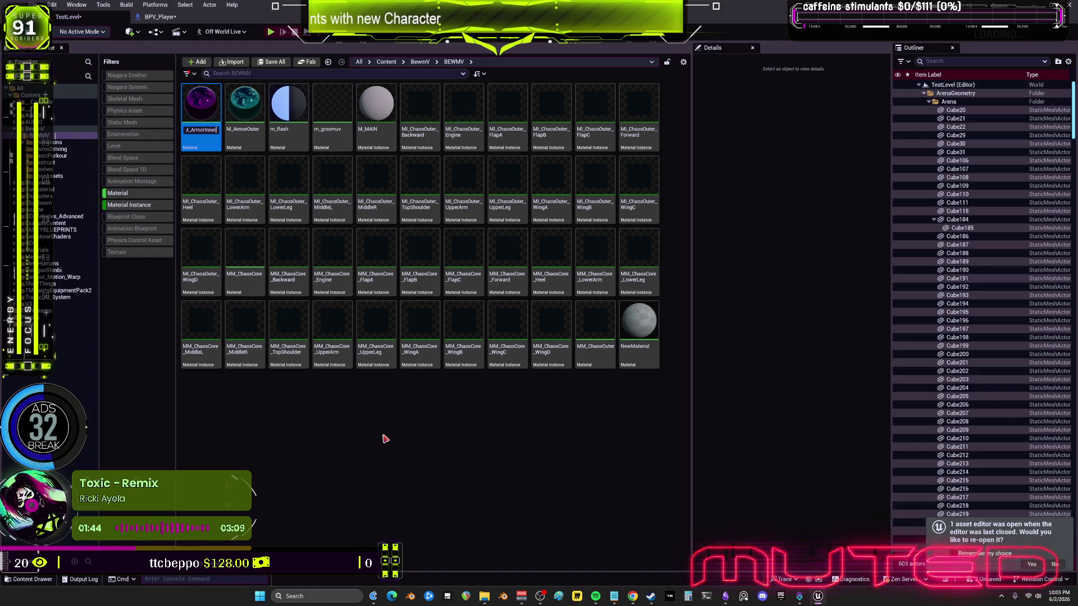
pyautogui.write('re')
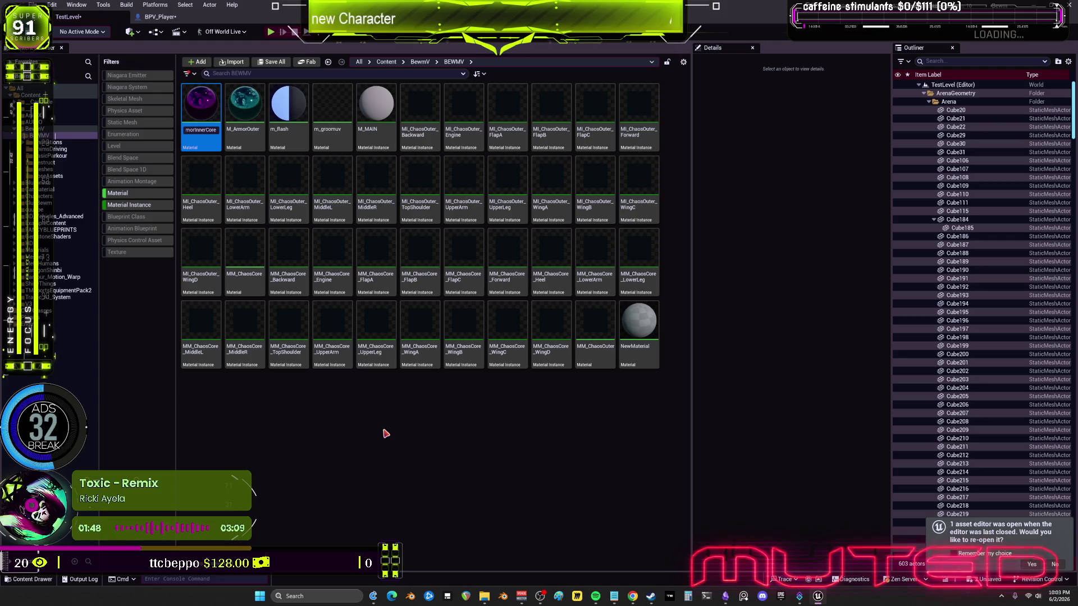
pyautogui.press('Return')
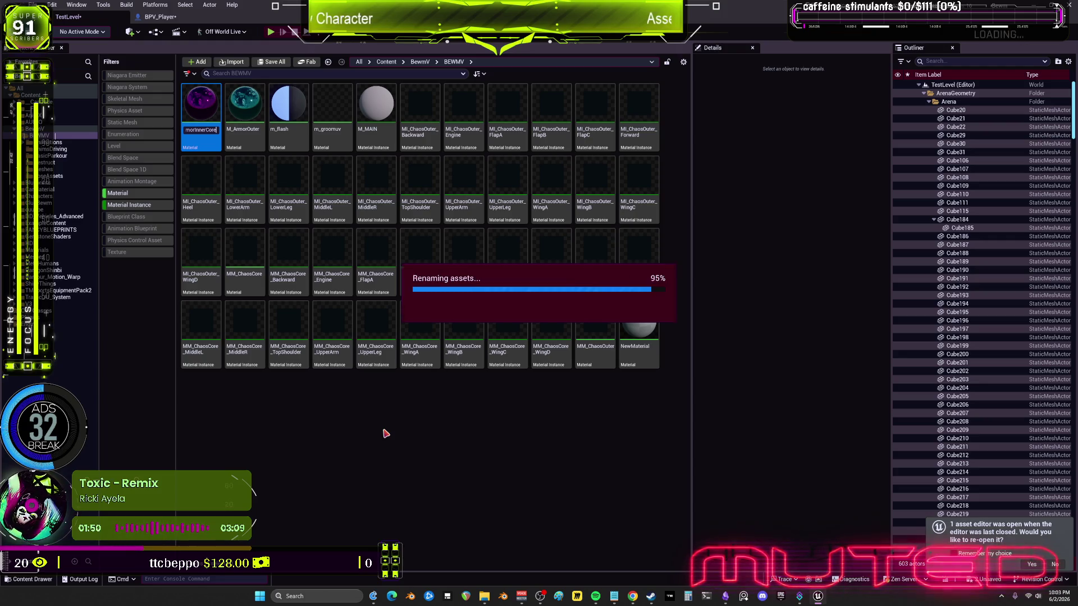
# Duplicate M_ArmorInnerCore and name the copy M_ArmorOuterCore.
pyautogui.keyDown('ctrl'); pyautogui.click(183, 189); pyautogui.keyUp('ctrl')
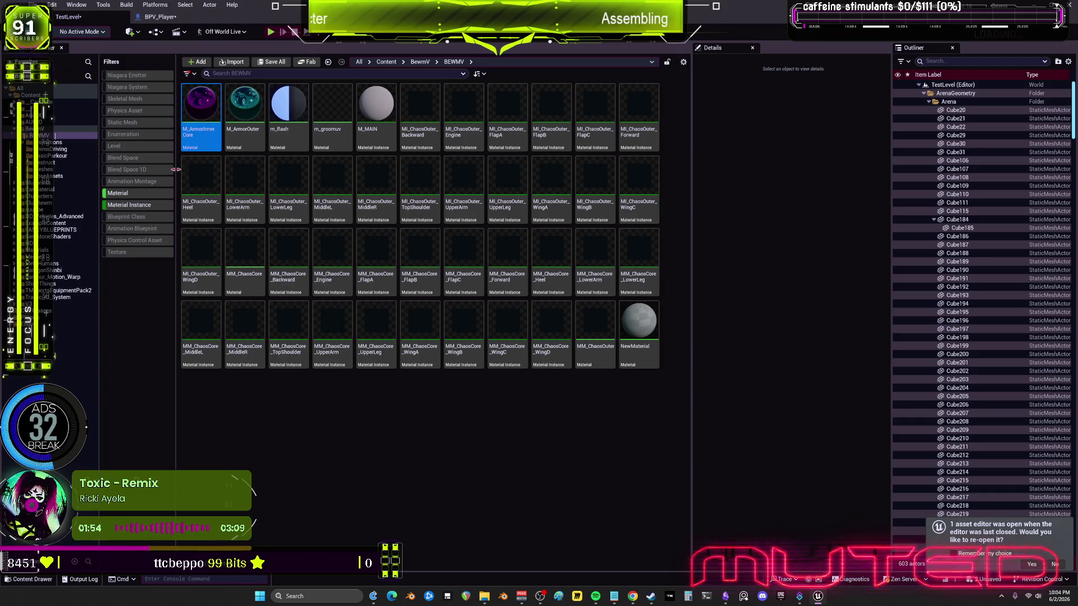
pyautogui.click(195, 143)
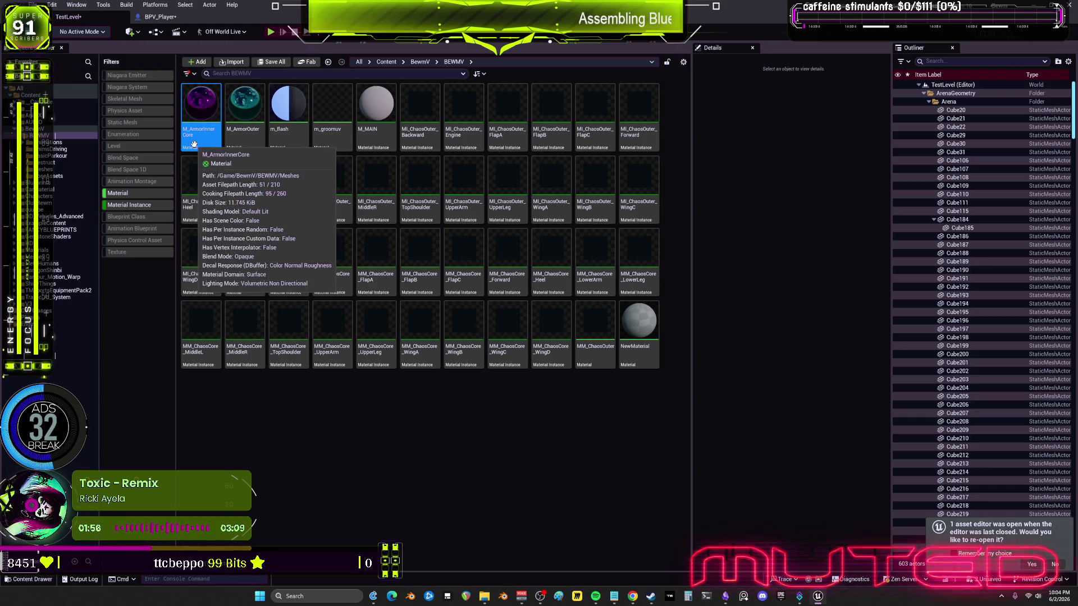
pyautogui.hotkey('ctrl', 'c')
pyautogui.hotkey('ctrl', 'v')
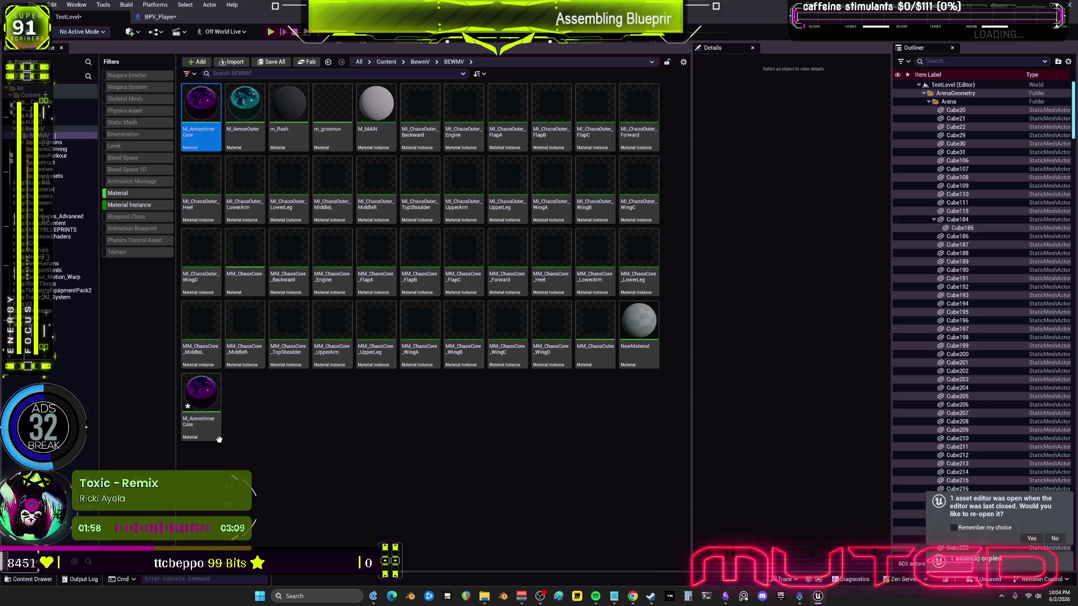
pyautogui.press('BackSpace')
pyautogui.press('BackSpace')
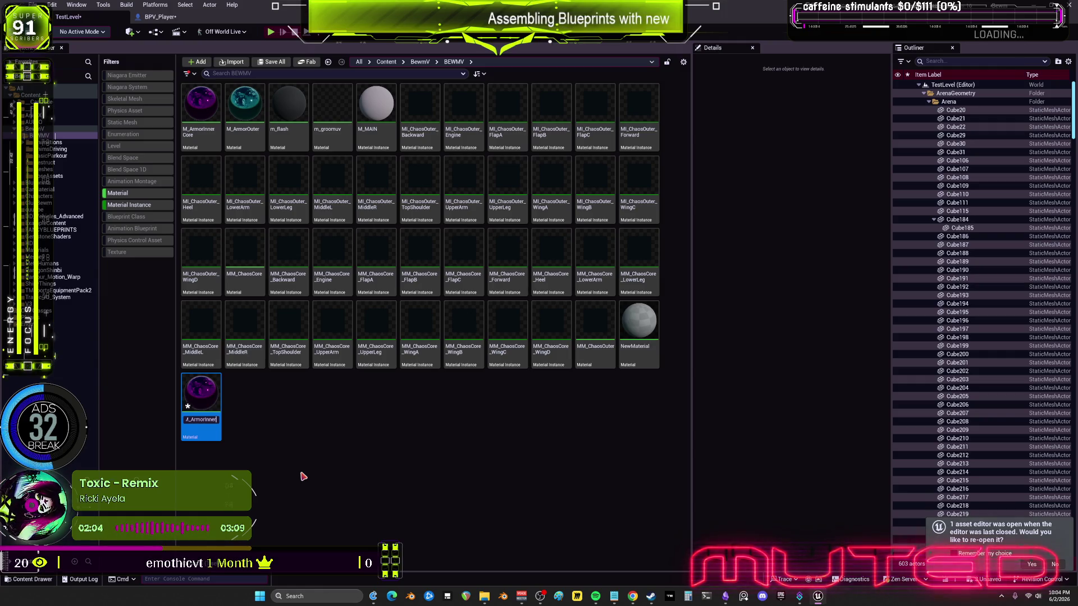
pyautogui.press('BackSpace')
pyautogui.press('BackSpace')
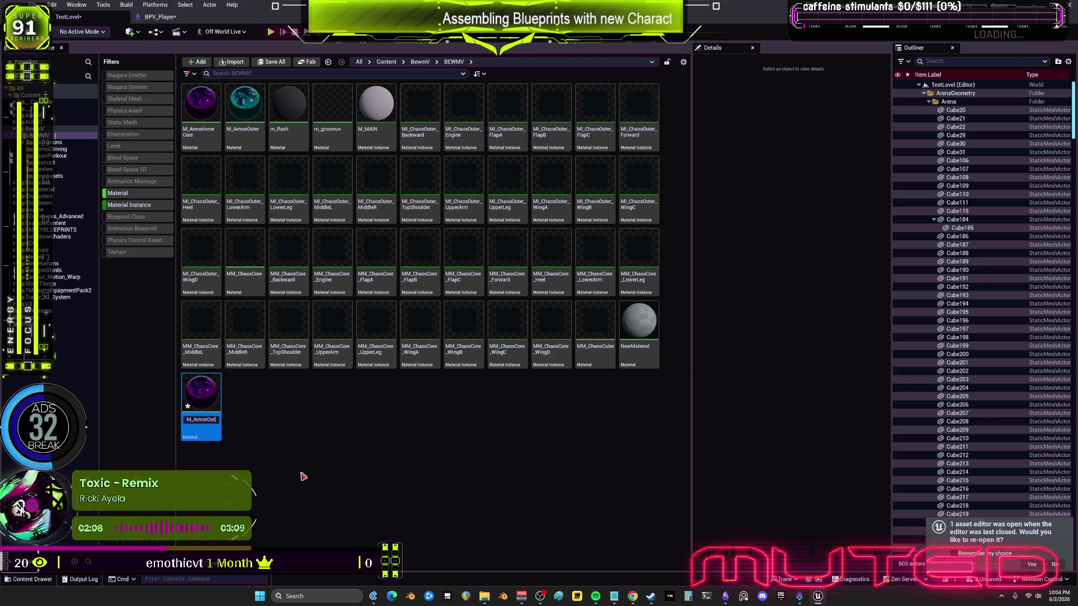
pyautogui.write('ore')
pyautogui.press('Return')
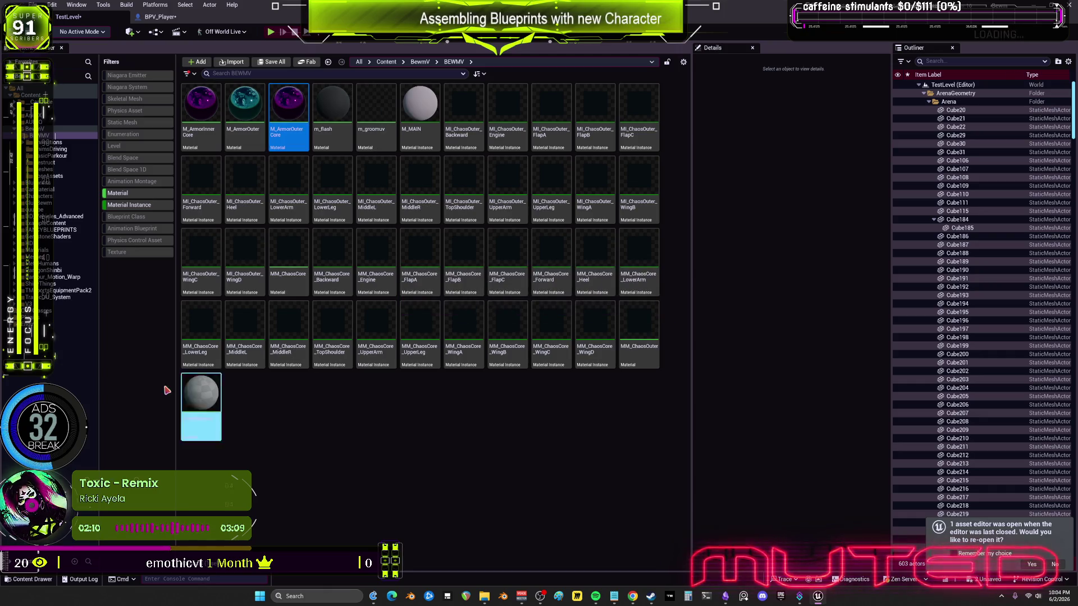
# Rename M_ArmorOuter to M_ArmorShellOuter and paste a duplicate of it.
pyautogui.click(245, 109)
pyautogui.click(257, 132)
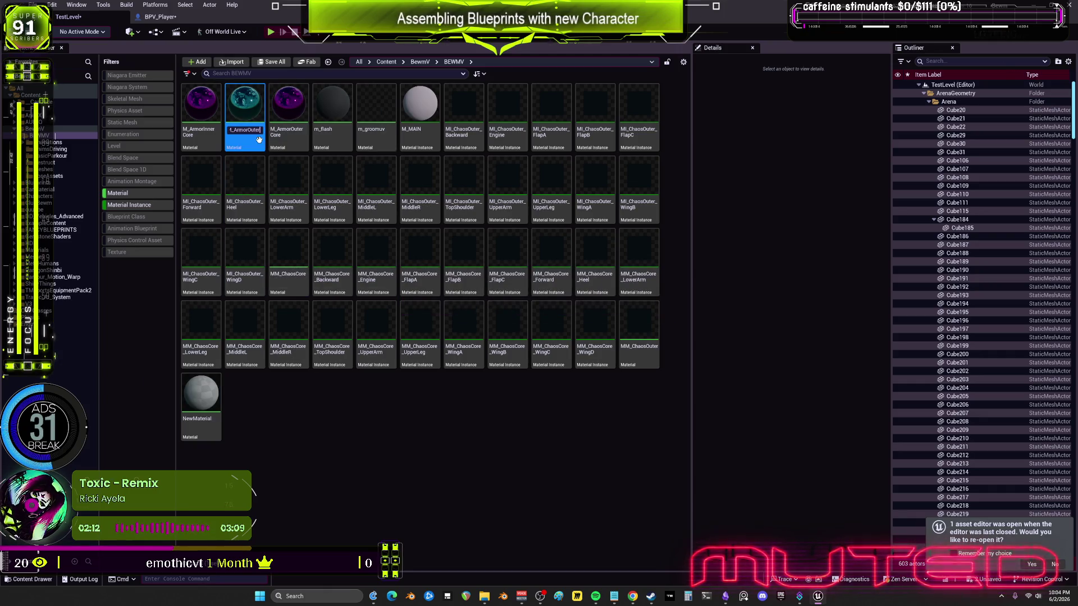
pyautogui.press('BackSpace')
pyautogui.press('BackSpace')
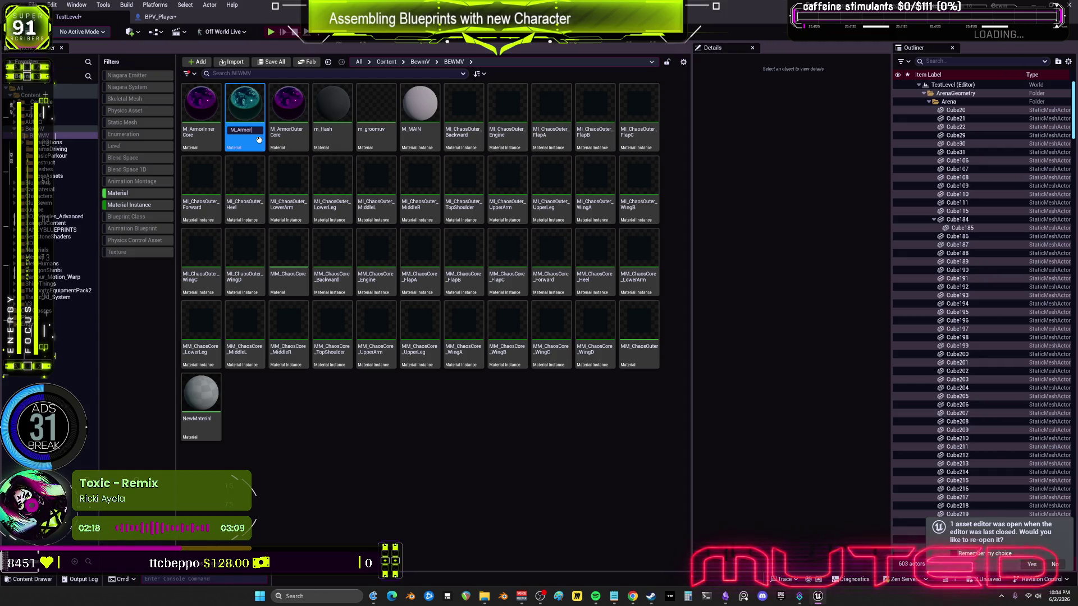
pyautogui.write('Puter')
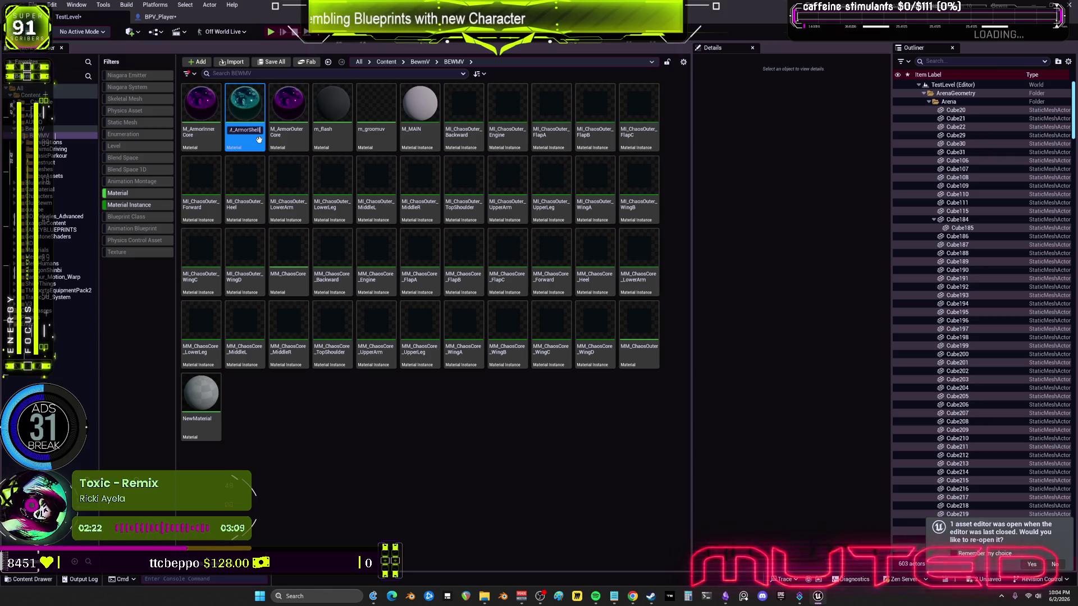
pyautogui.press('Return')
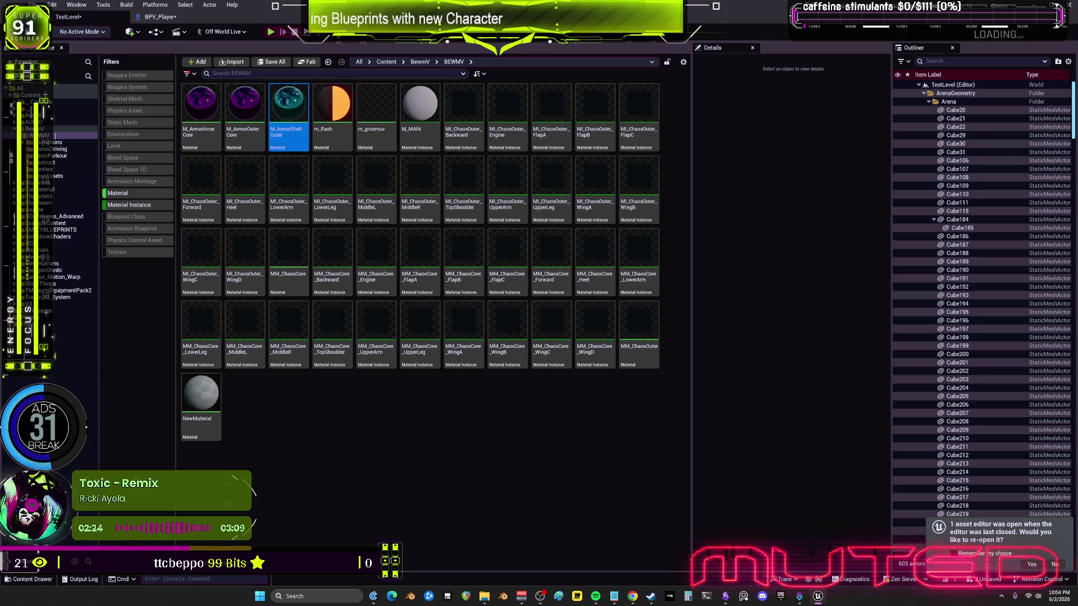
pyautogui.hotkey('ctrl', 'c')
pyautogui.hotkey('ctrl', 'v')
# Rename M_ArmorInnerCore to M_ARMORCORE_Fracture and M_ArmorOuterCore to M_ARMORCORE.
pyautogui.press('Home')
pyautogui.press('F2')
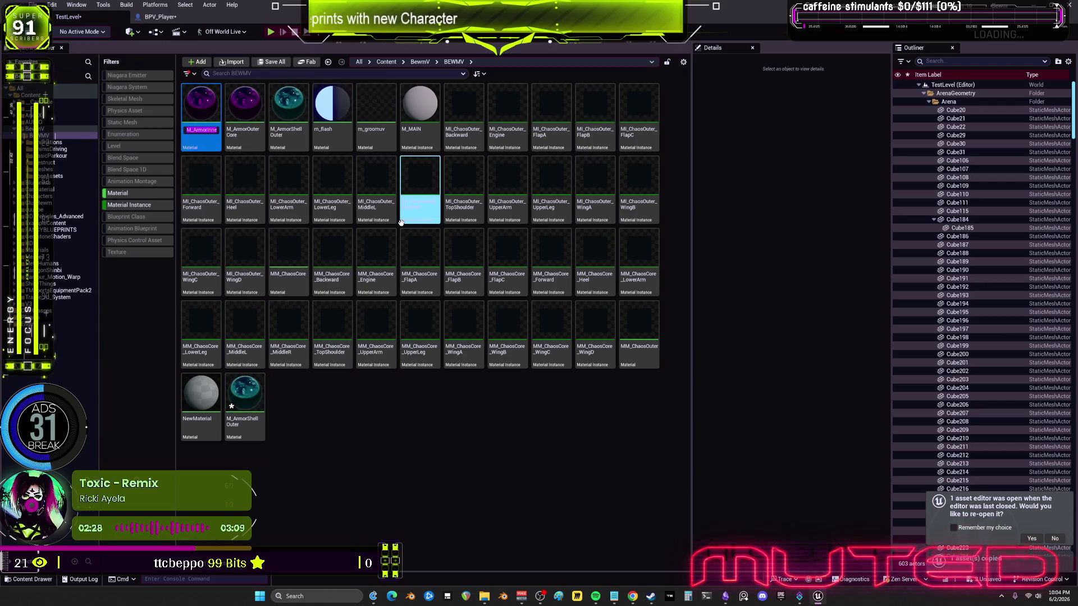
pyautogui.write('ARMOR')
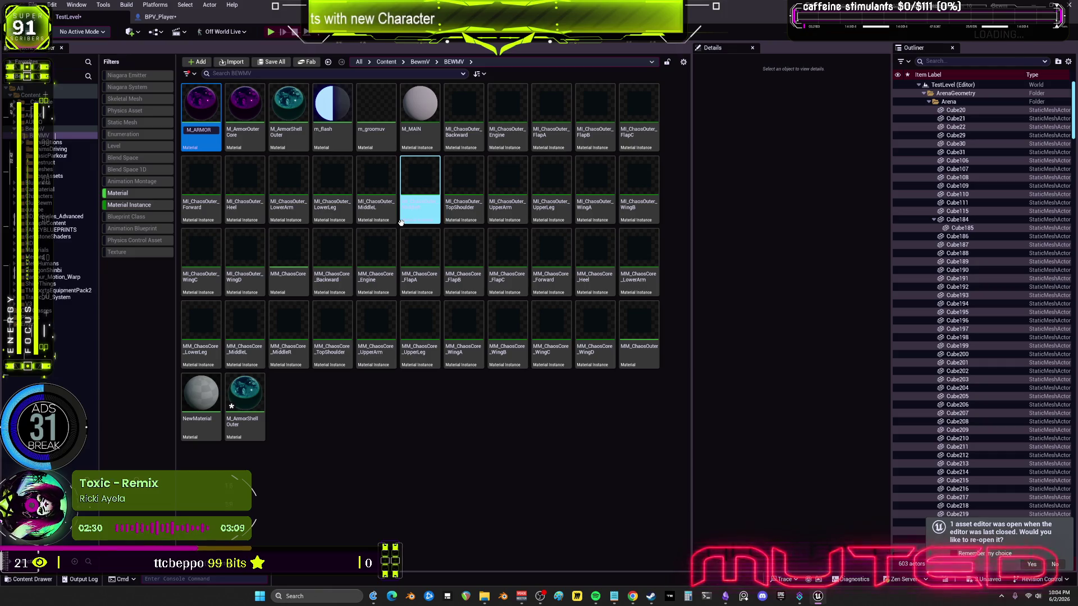
pyautogui.write('CORE_')
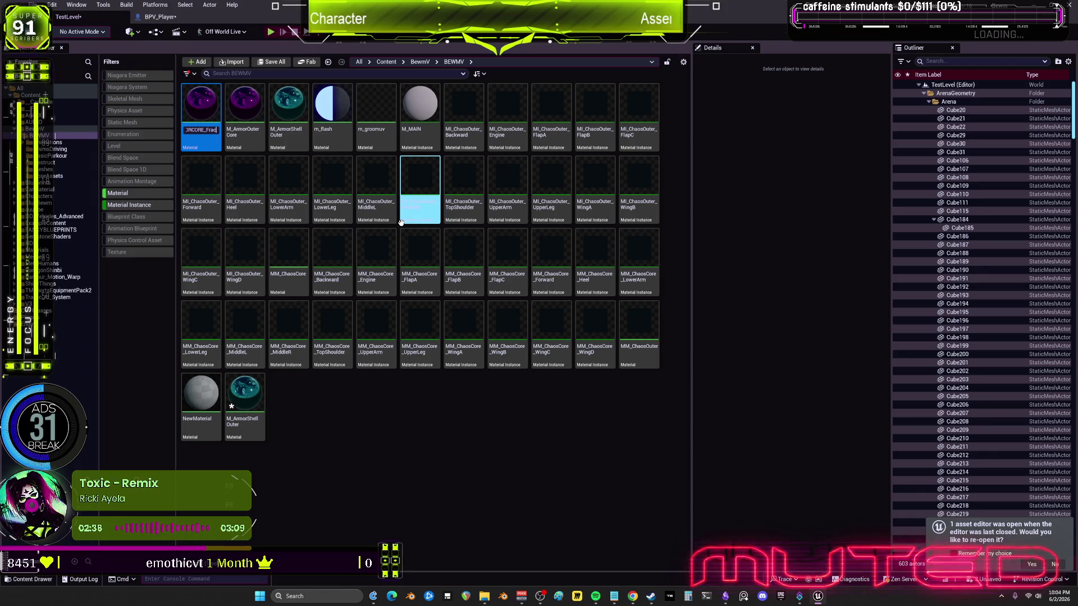
pyautogui.press('Return')
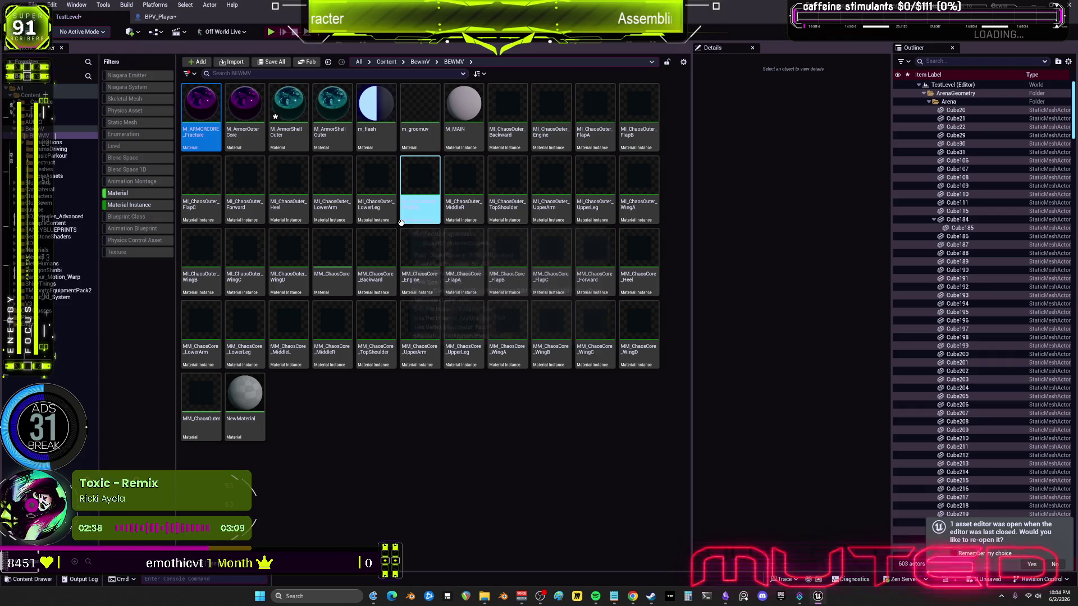
pyautogui.press('Right')
pyautogui.press('F2')
pyautogui.write('M_ARMO')
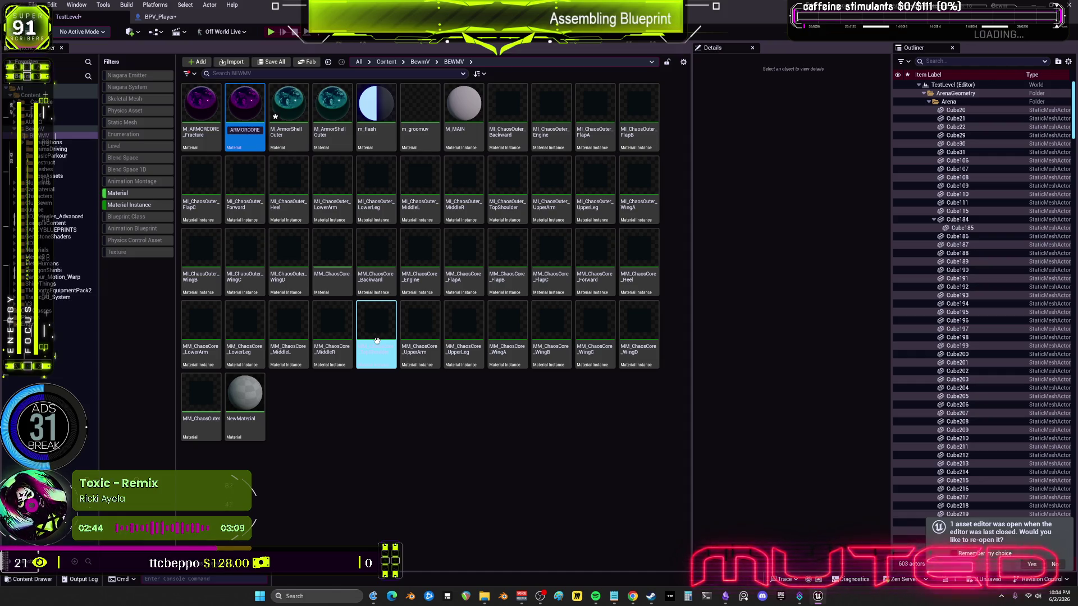
pyautogui.press('Return')
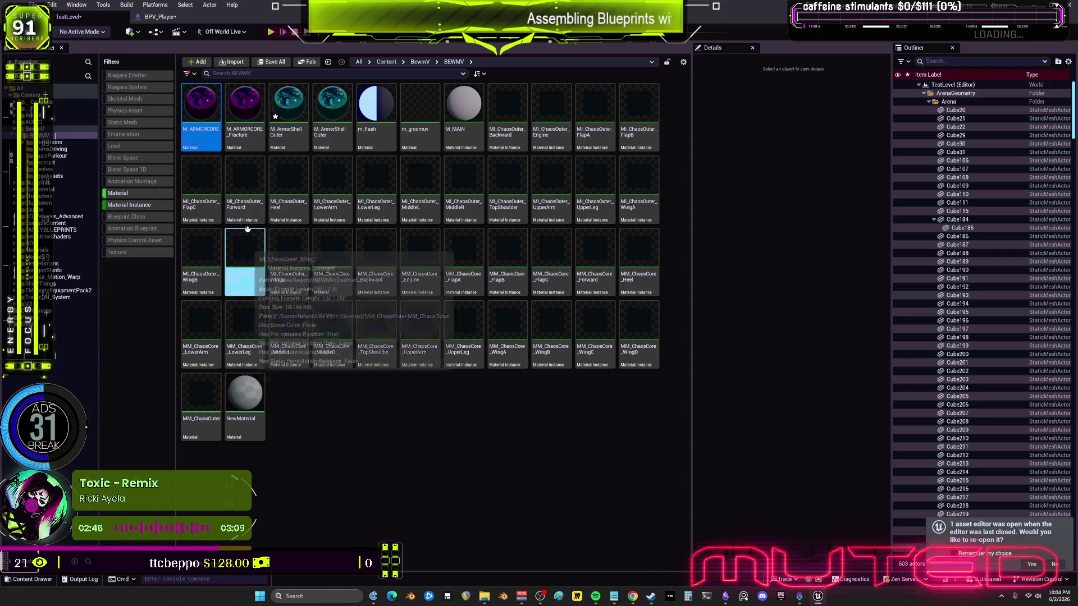
# Rename the shell materials M_ARMOROUTER and M_ARMOROUTER_Fracture, then open M_ARMORCORE_Fracture.
pyautogui.click(307, 147)
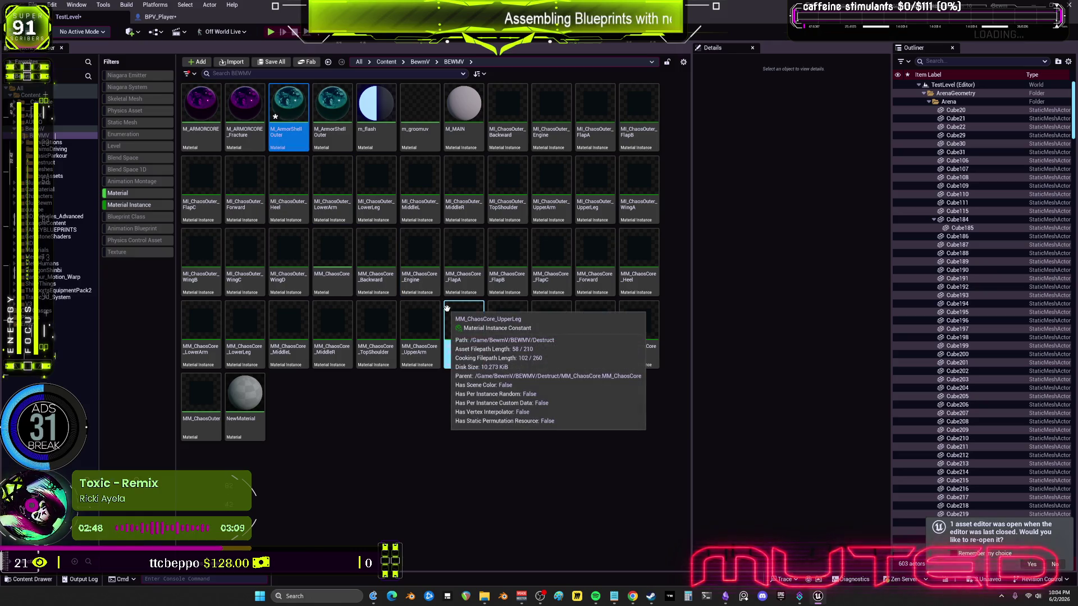
pyautogui.press('F2')
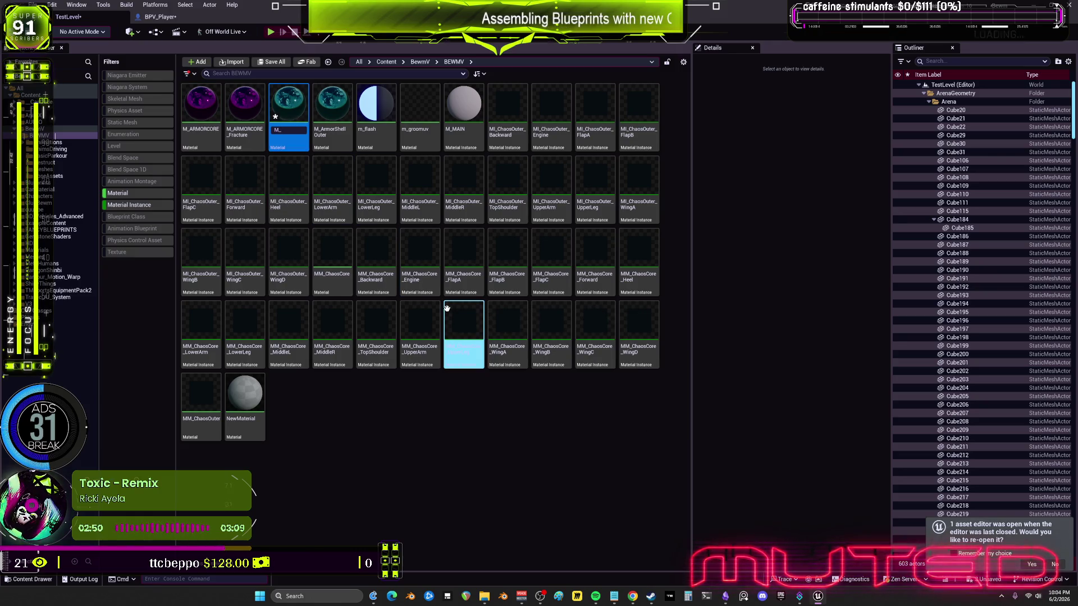
pyautogui.write('RMOROU')
pyautogui.press('Return')
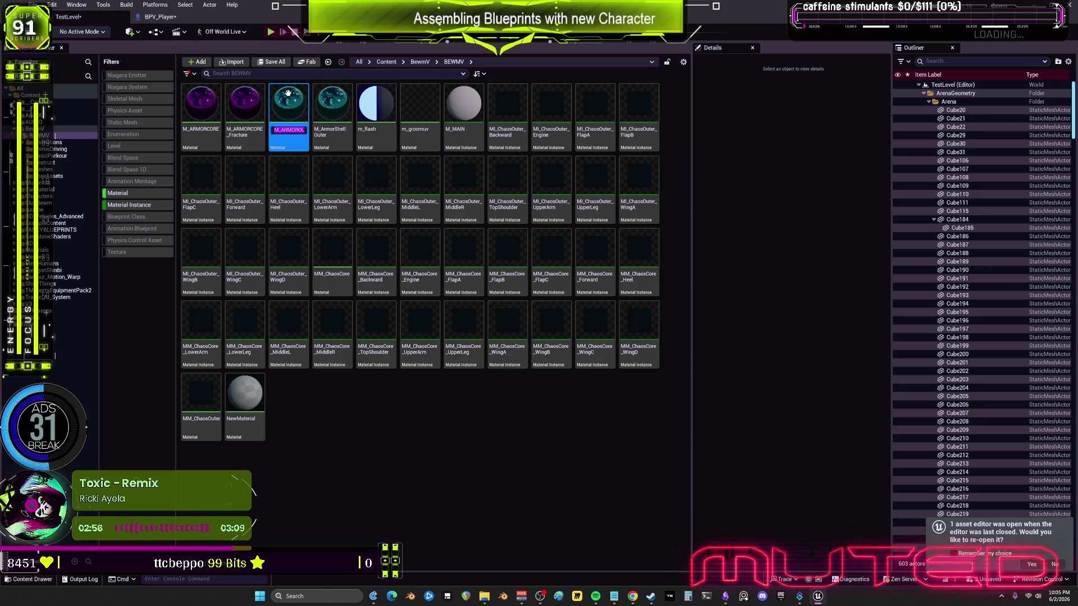
pyautogui.press('Right')
pyautogui.press('F2')
pyautogui.hotkey('ctrl', 'v')
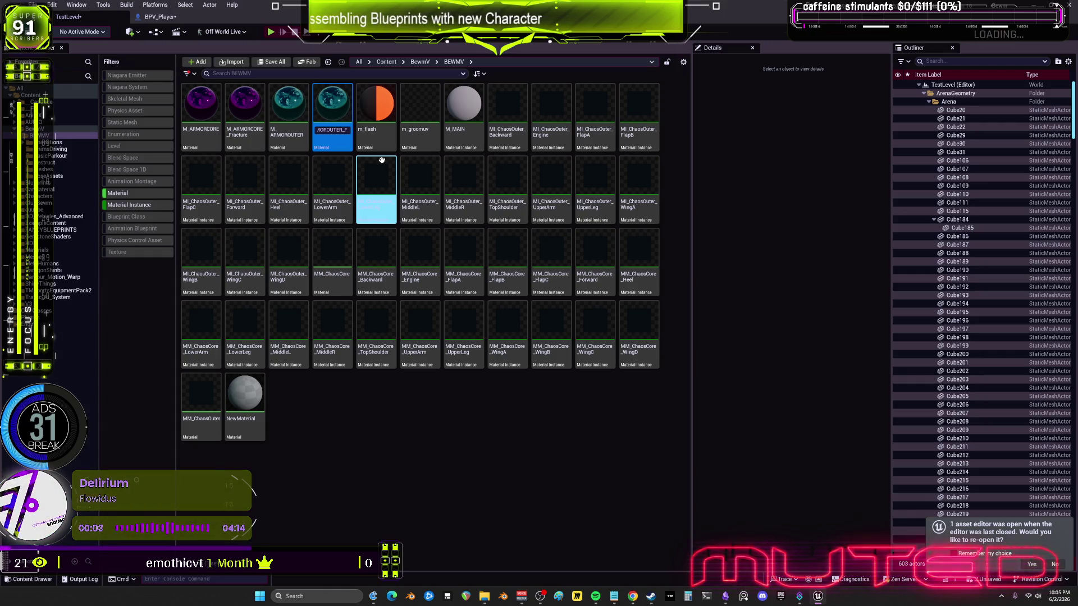
pyautogui.press('BackSpace')
pyautogui.press('BackSpace')
pyautogui.press('BackSpace')
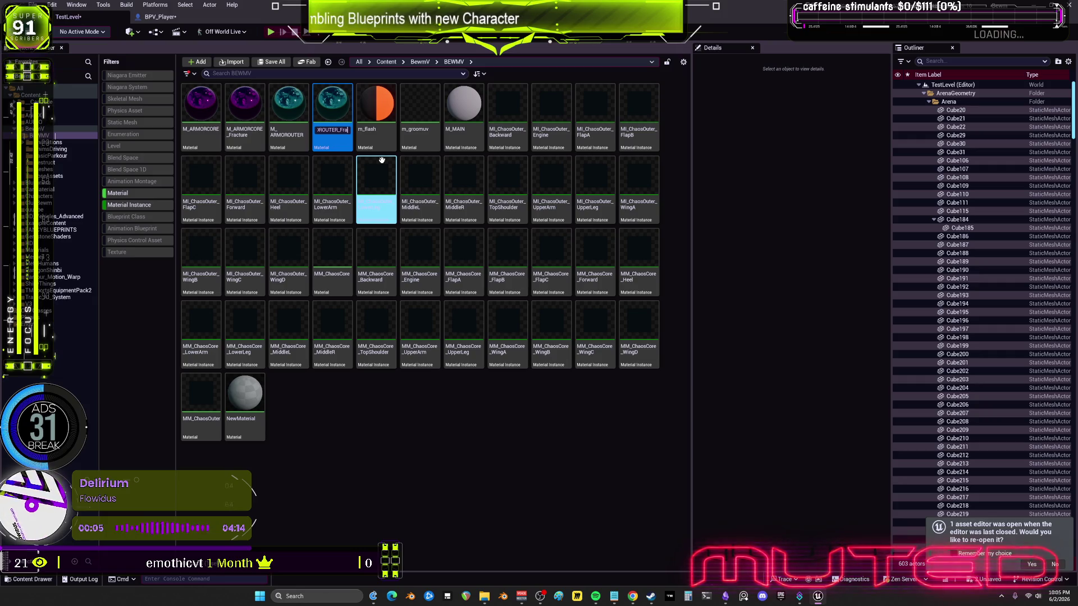
pyautogui.write('cture')
pyautogui.press('Return')
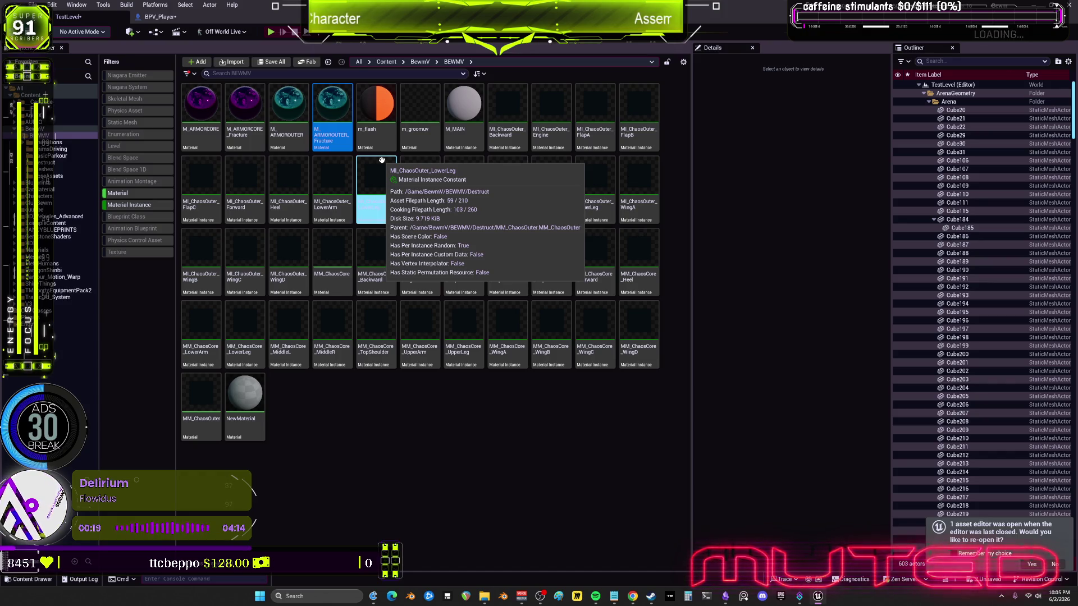
pyautogui.doubleClick(243, 100)
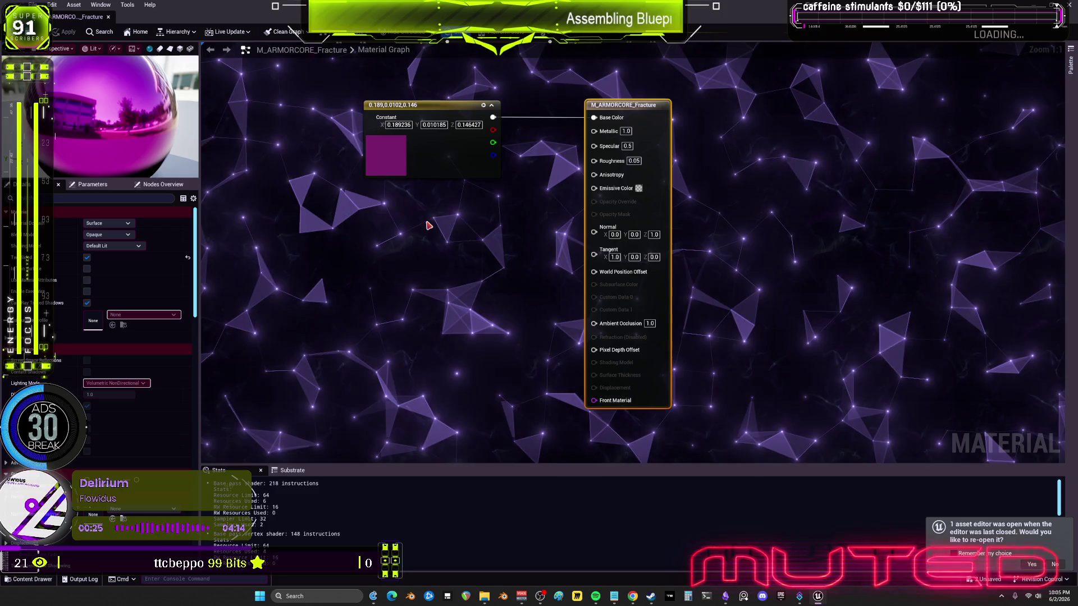
# Feed a 0.2 grey Constant3Vector into M_ARMORCORE_Fracture's Emissive Color, apply, and close it.
pyautogui.click(429, 218)
pyautogui.click(454, 240)
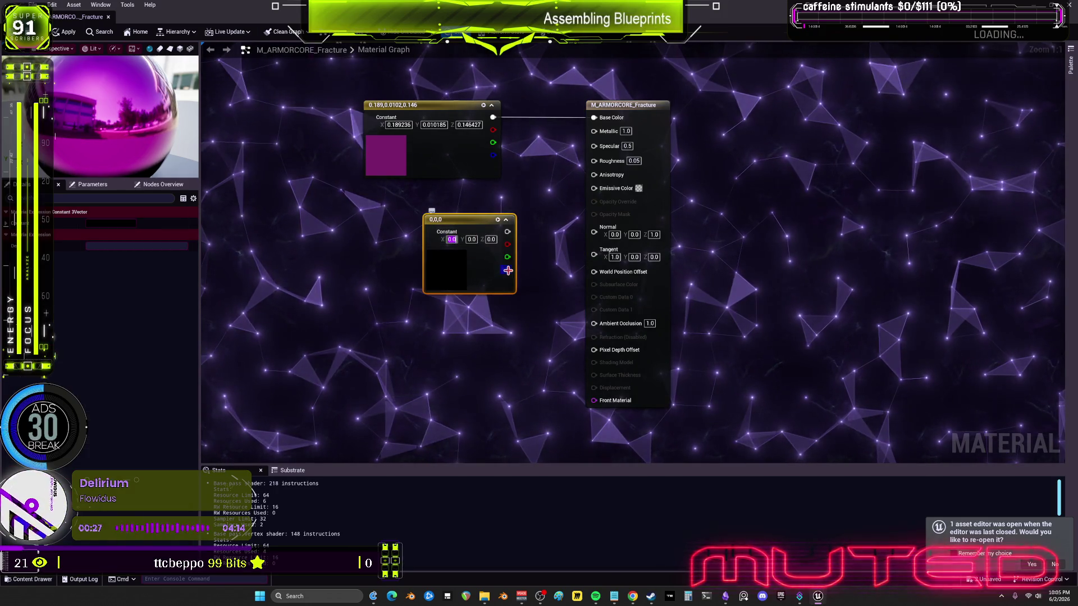
pyautogui.write('0.2')
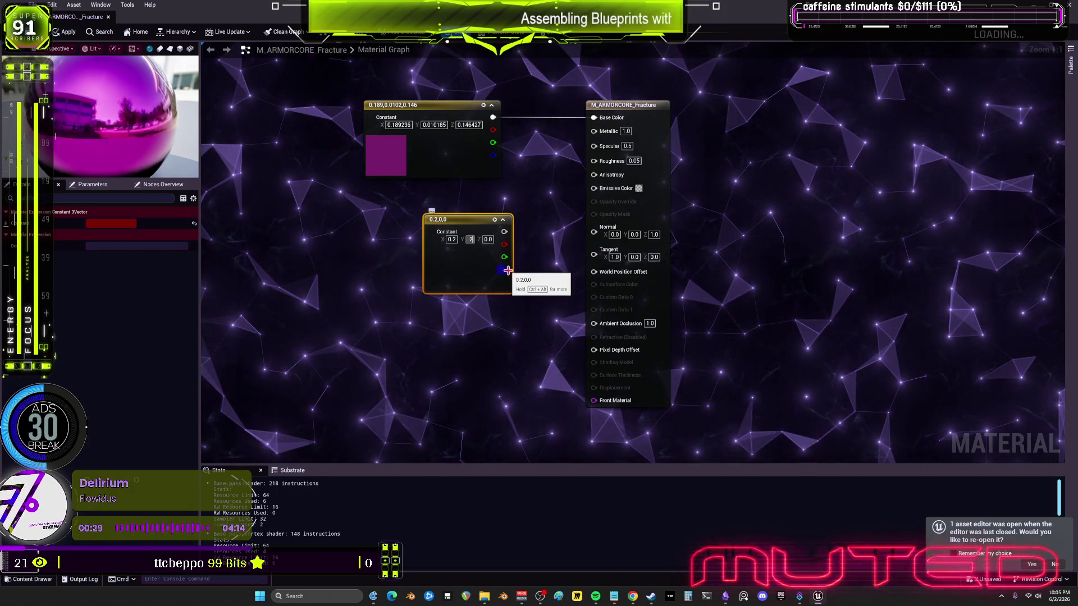
pyautogui.press('Return')
pyautogui.moveTo(507, 232); pyautogui.dragTo(588, 188)
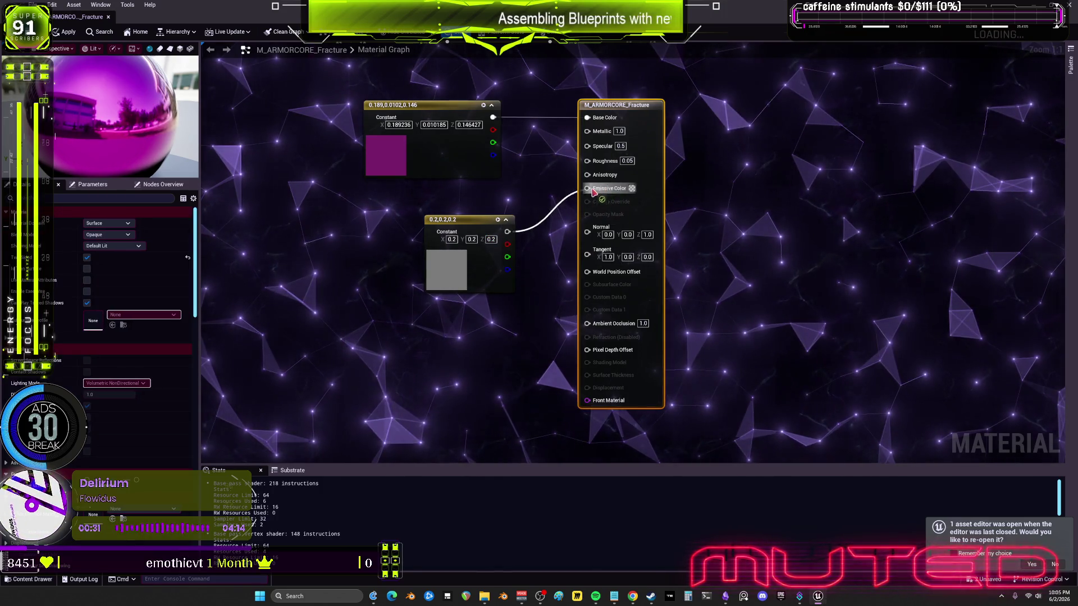
pyautogui.click(66, 32)
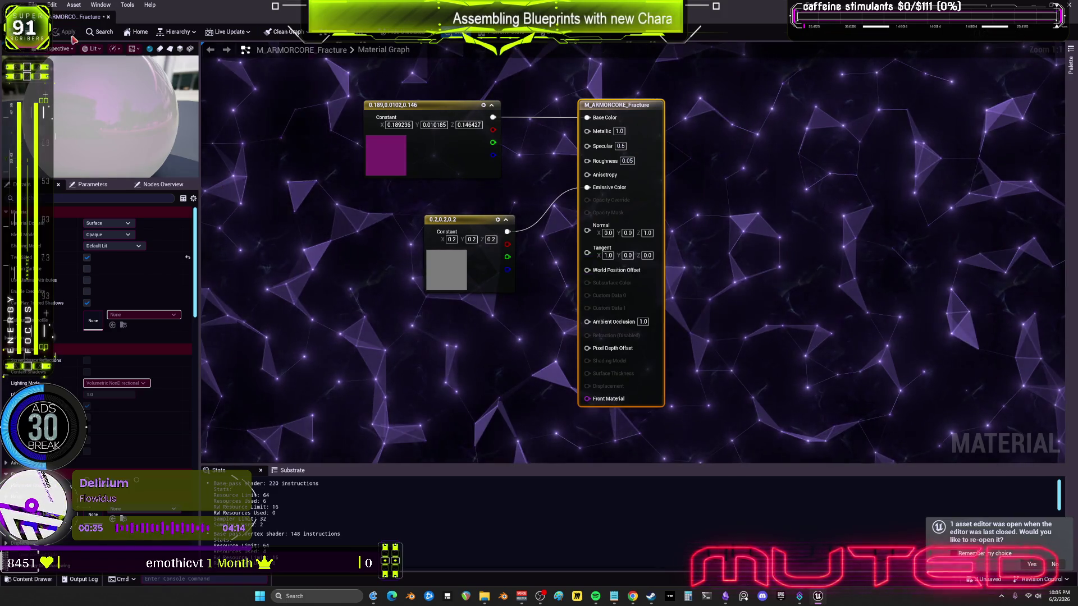
pyautogui.click(108, 16)
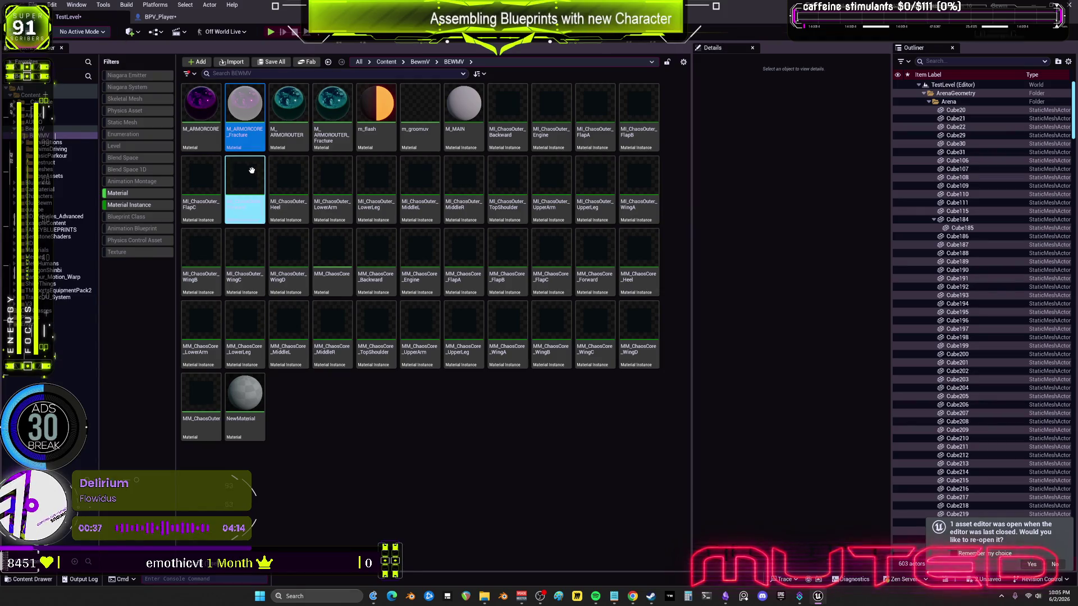
# Wire M_ARMOROUTER_Fracture's teal constant into Emissive Color and apply.
pyautogui.doubleClick(321, 129)
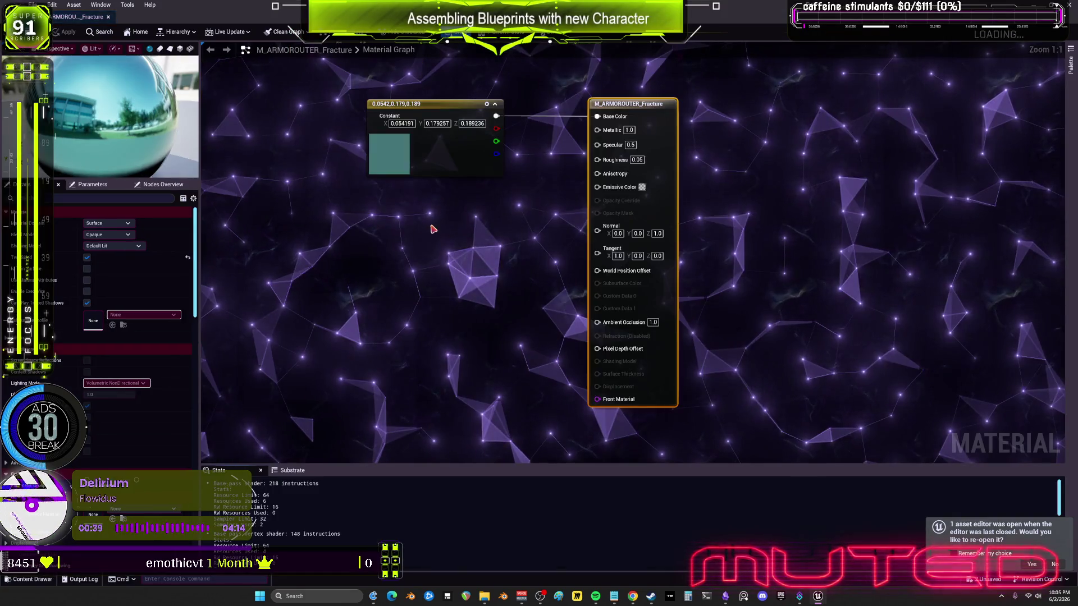
pyautogui.moveTo(553, 140)
pyautogui.mouseDown()
pyautogui.moveTo(623, 235)
pyautogui.moveTo(654, 210)
pyautogui.mouseUp()
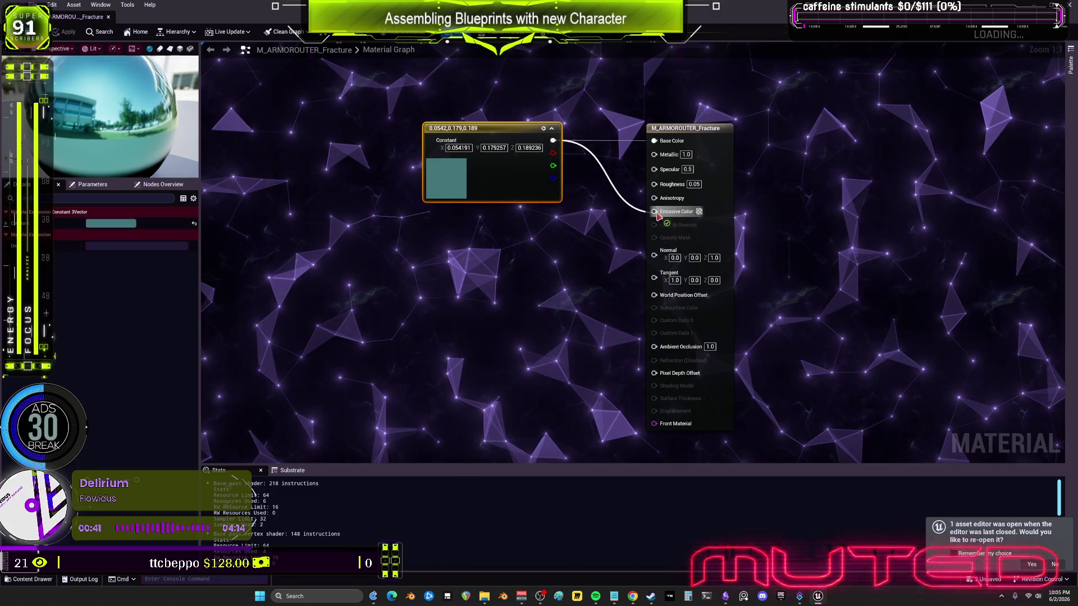
pyautogui.click(64, 32)
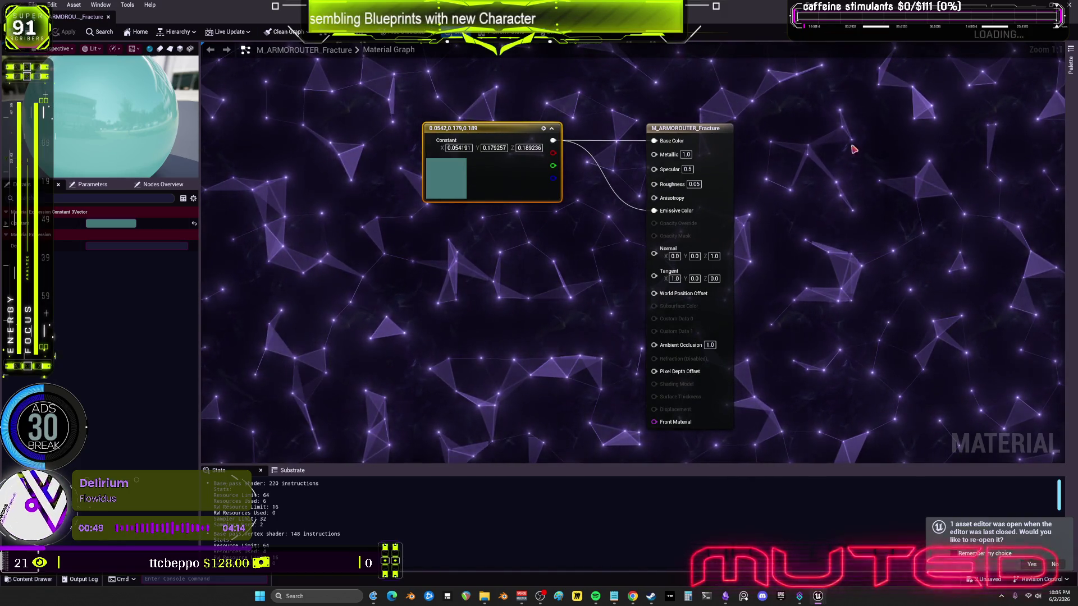
pyautogui.hotkey('alt', 'Tab')
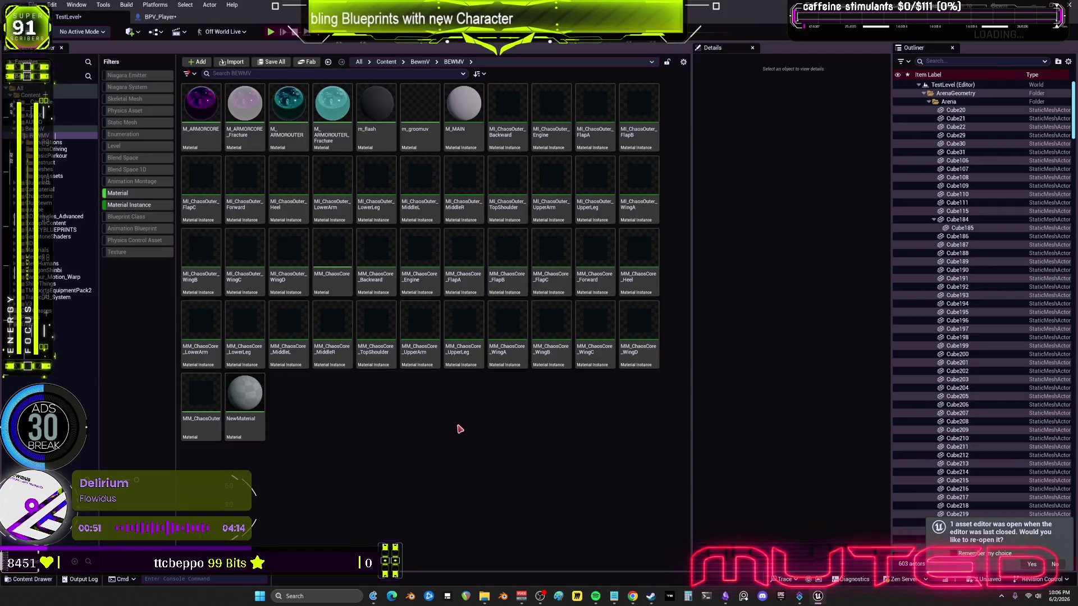
# Open MM_ChaosCore and inspect its Internal Texture Input, mask nodes, Color1–3 parameters and output node.
pyautogui.doubleClick(347, 256)
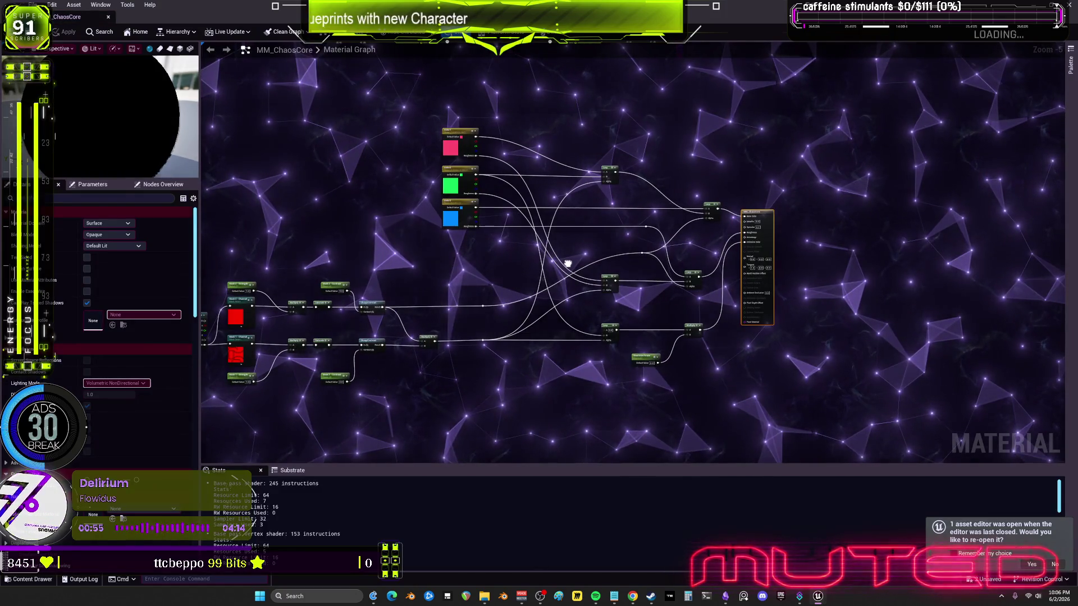
pyautogui.moveTo(568, 263); pyautogui.dragTo(494, 242)
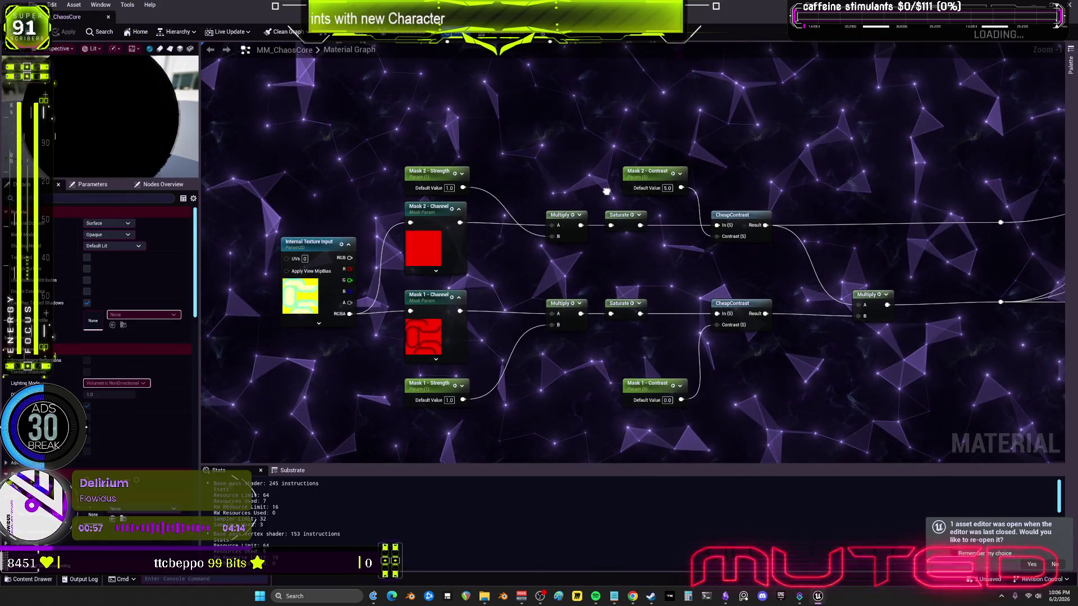
pyautogui.moveTo(335, 201); pyautogui.dragTo(281, 205)
pyautogui.moveTo(534, 228)
pyautogui.mouseDown()
pyautogui.moveTo(621, 247)
pyautogui.moveTo(548, 248)
pyautogui.moveTo(933, 194)
pyautogui.mouseUp()
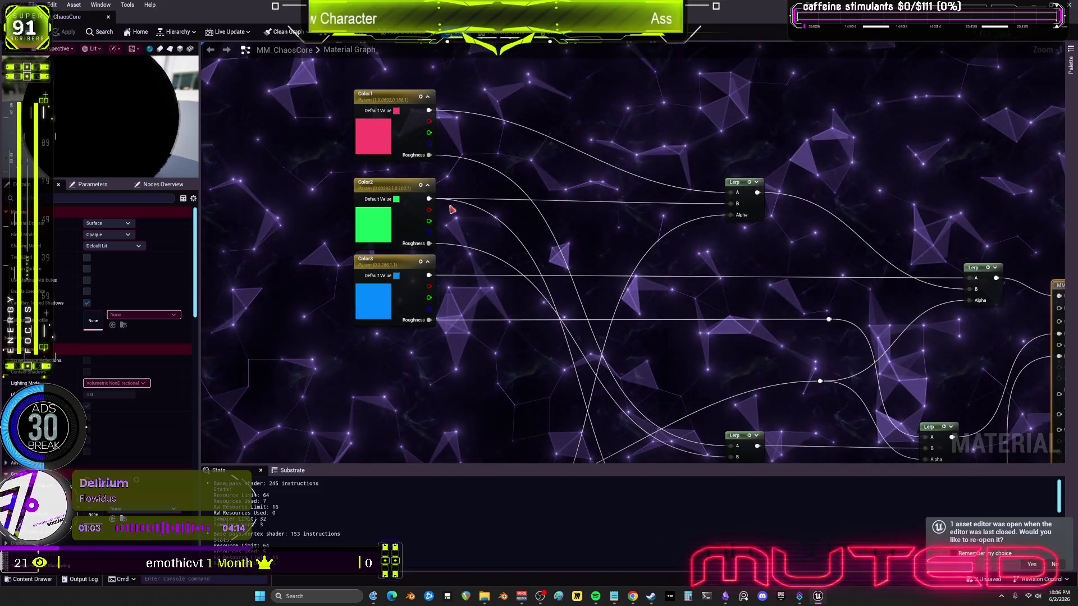
pyautogui.scroll(-5, 112, 281)
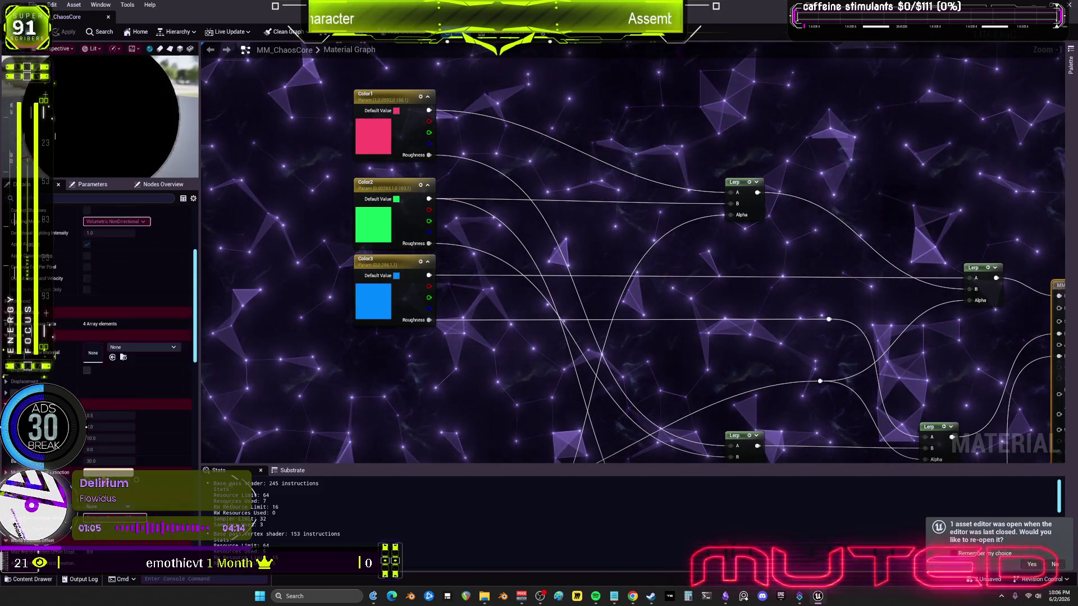
pyautogui.scroll(-8, 62, 330)
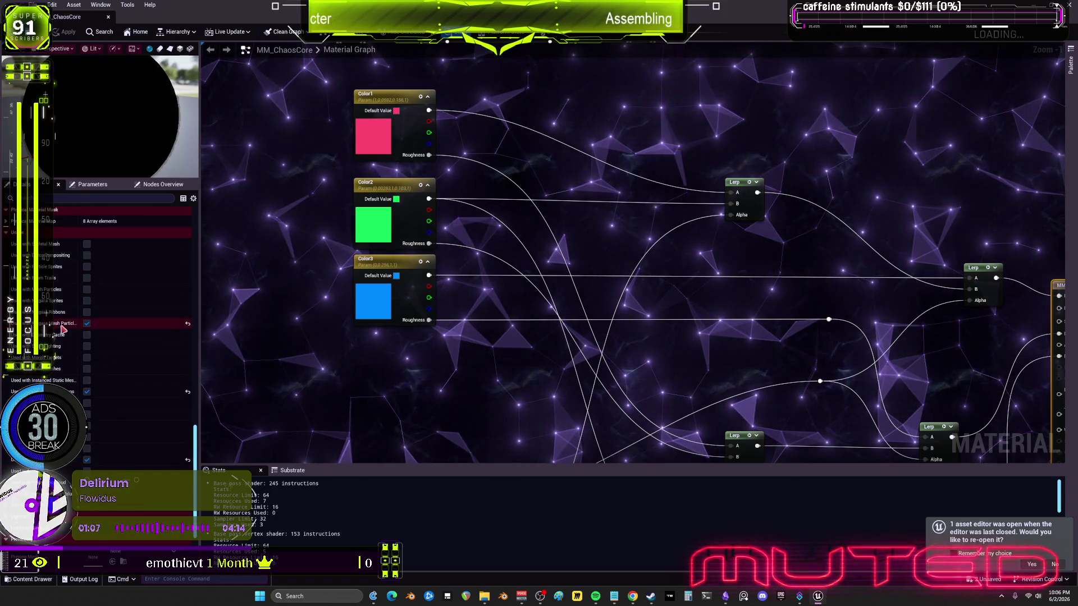
pyautogui.scroll(3, 101, 252)
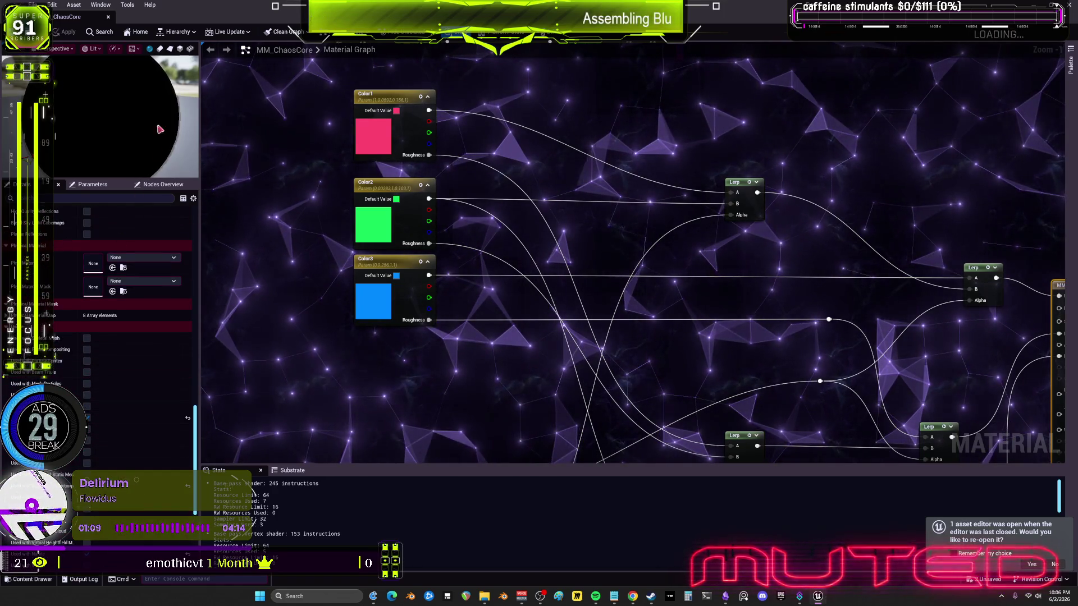
pyautogui.moveTo(901, 211); pyautogui.dragTo(499, 192)
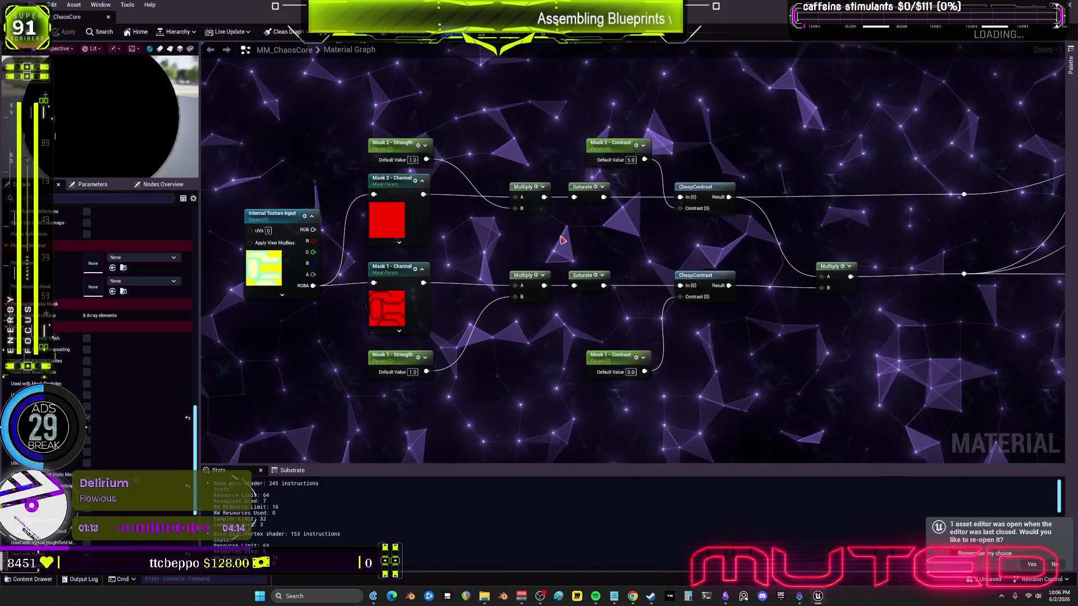
pyautogui.click(262, 262)
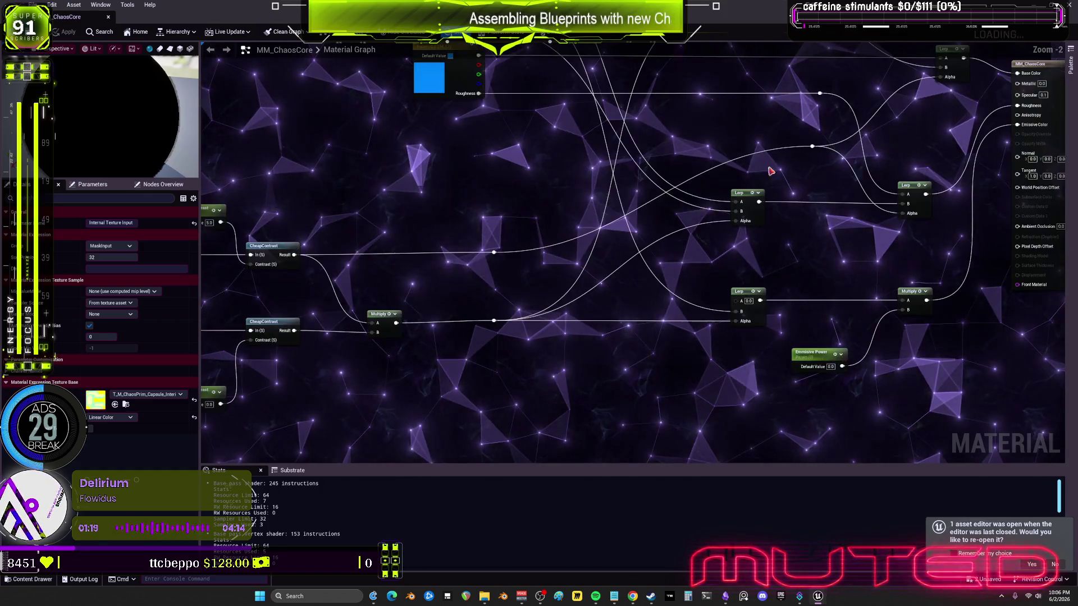
pyautogui.moveTo(728, 183); pyautogui.dragTo(481, 265)
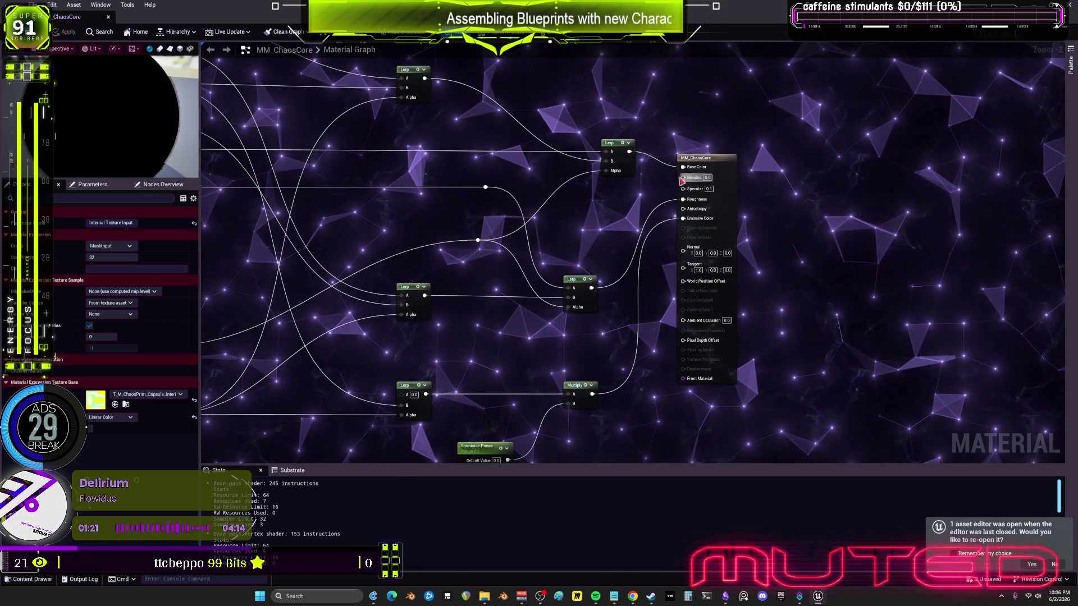
pyautogui.moveTo(590, 202)
pyautogui.mouseDown()
pyautogui.moveTo(727, 270)
pyautogui.moveTo(790, 272)
pyautogui.mouseUp()
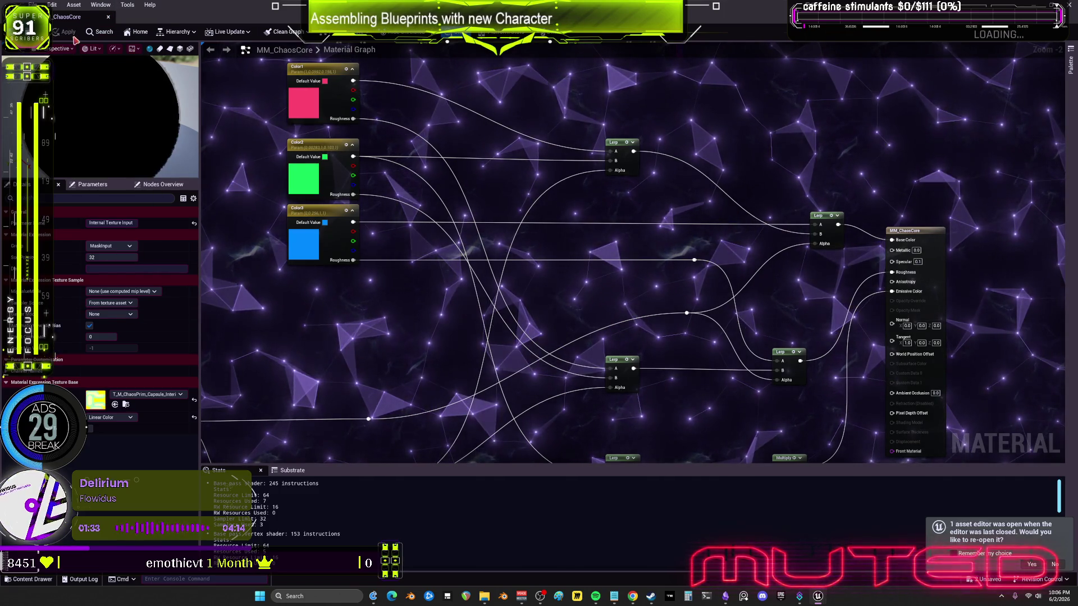
# Open the MM_ChaosCore_Backward instance, then its parent material MM_ChaosCore.
pyautogui.hotkey('alt', 'Tab')
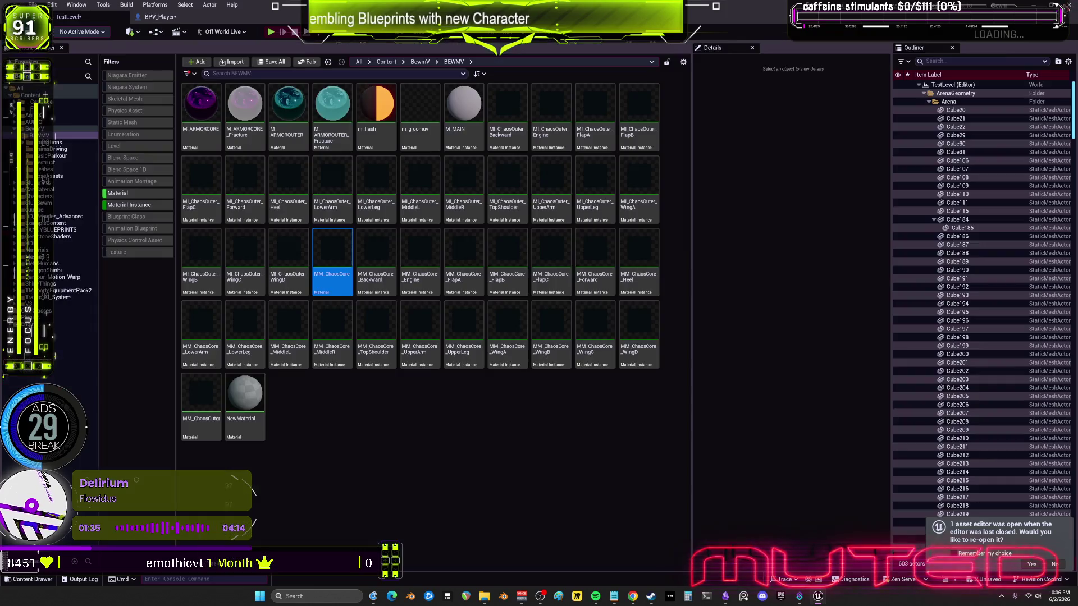
pyautogui.doubleClick(376, 241)
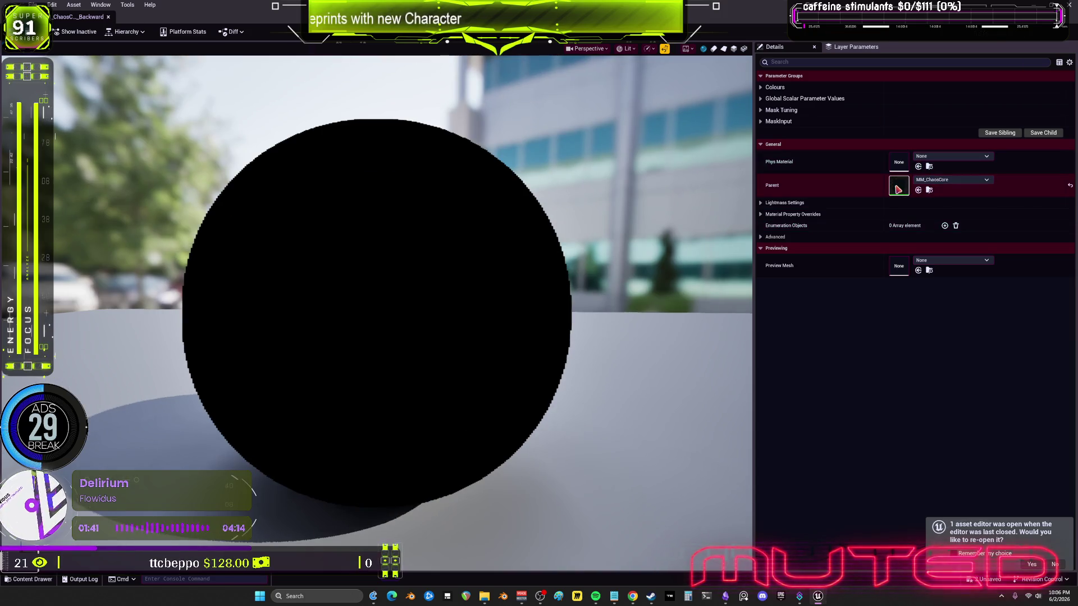
pyautogui.doubleClick(898, 189)
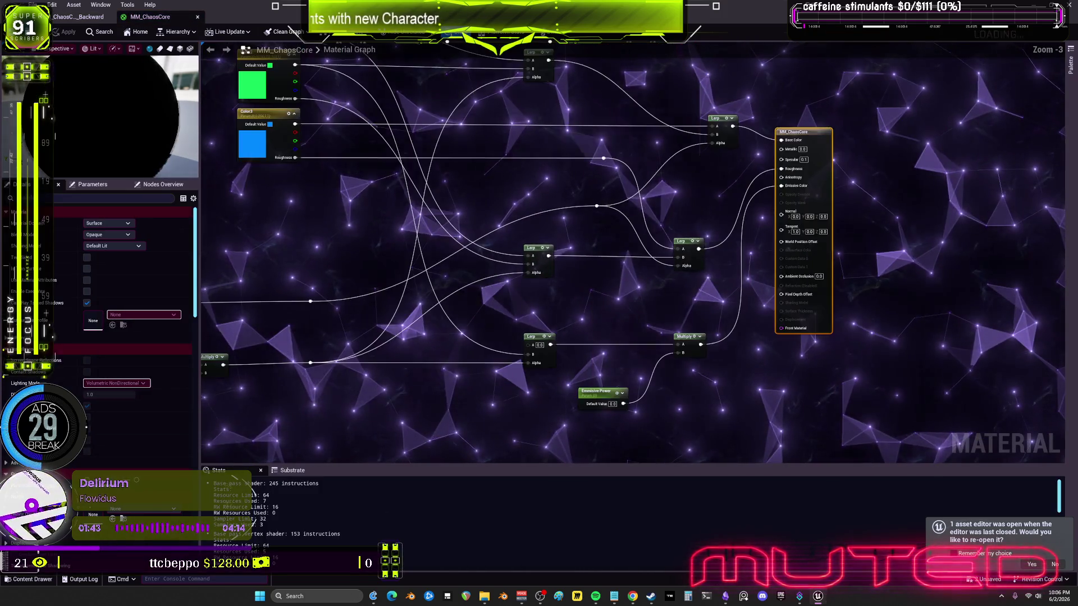
pyautogui.scroll(3, 526, 253)
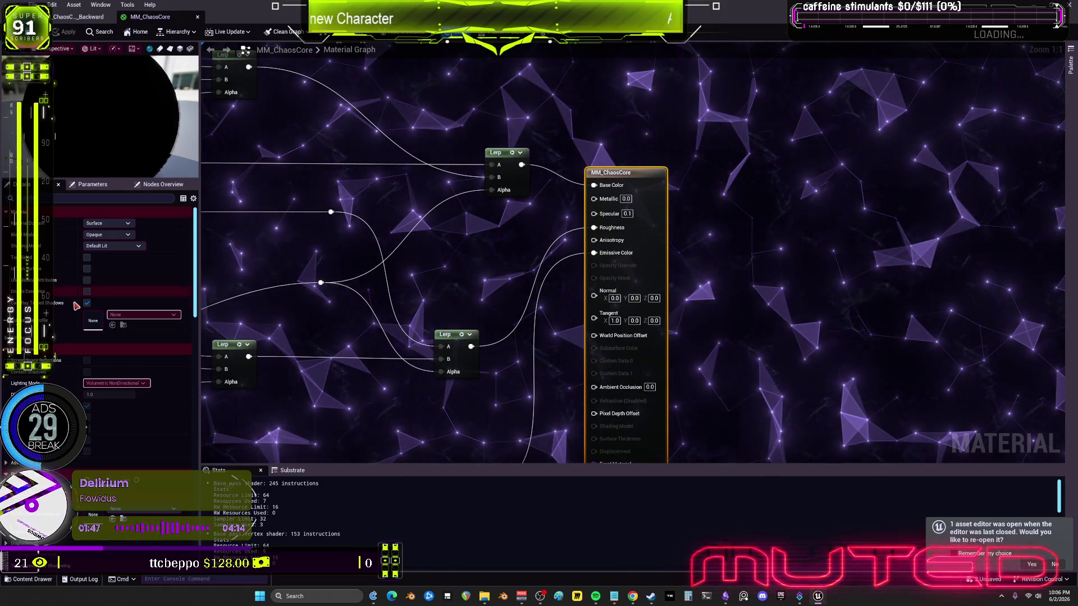
pyautogui.scroll(-5, 77, 302)
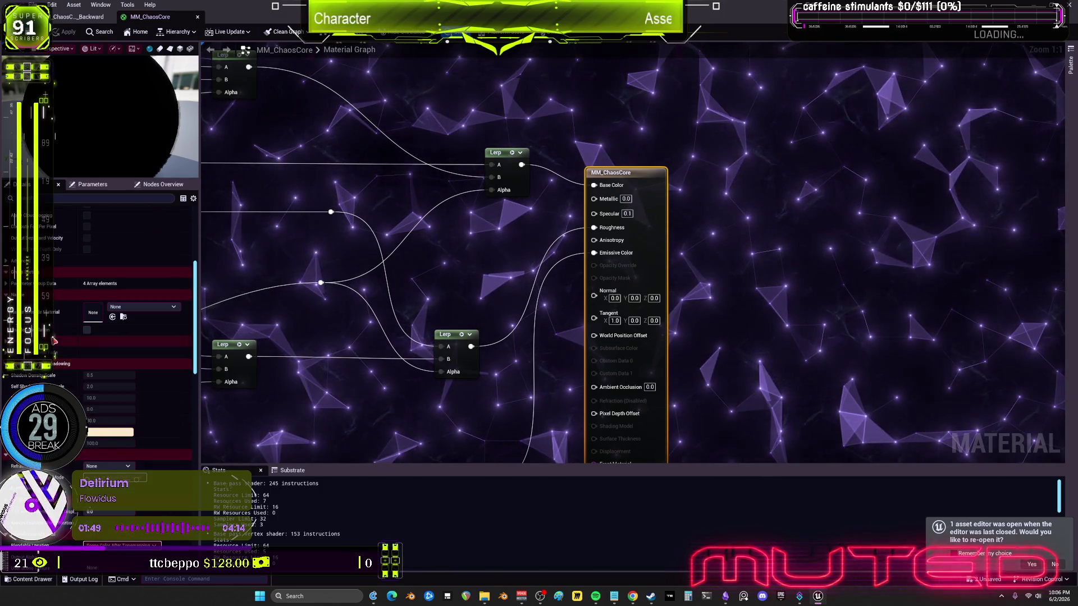
pyautogui.scroll(-8, 54, 341)
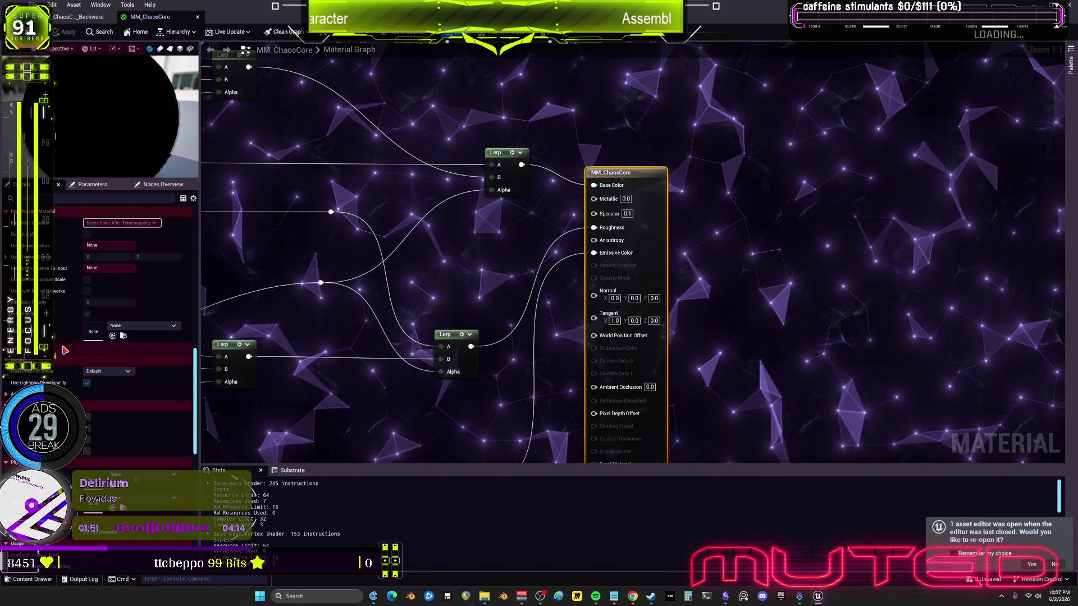
pyautogui.scroll(-5, 65, 351)
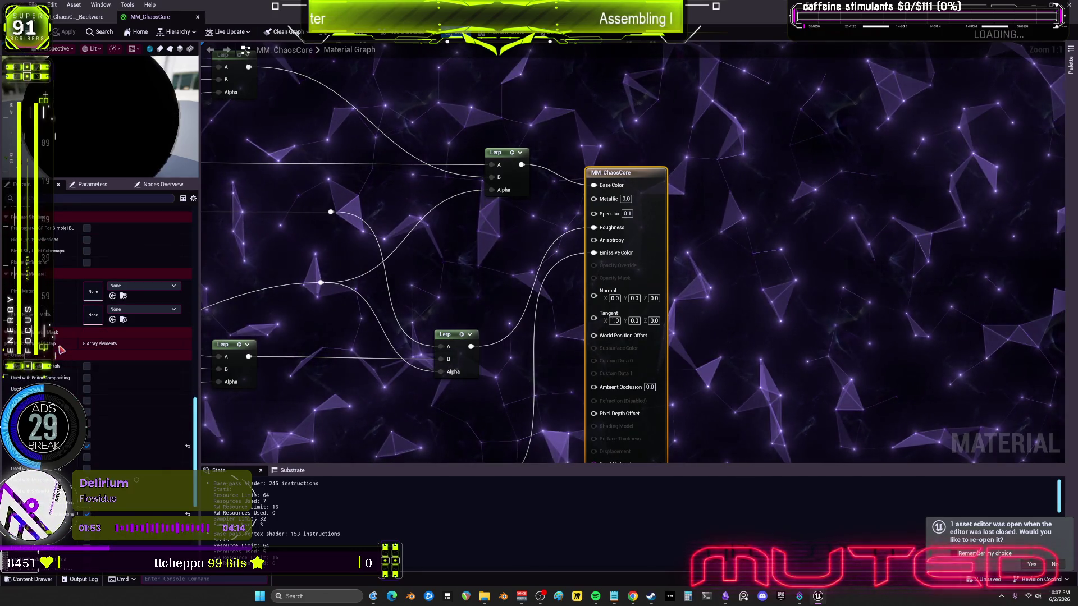
# Enlarge the material preview viewport and shift the output node right to make room.
pyautogui.rightClick(63, 351)
pyautogui.click(268, 279)
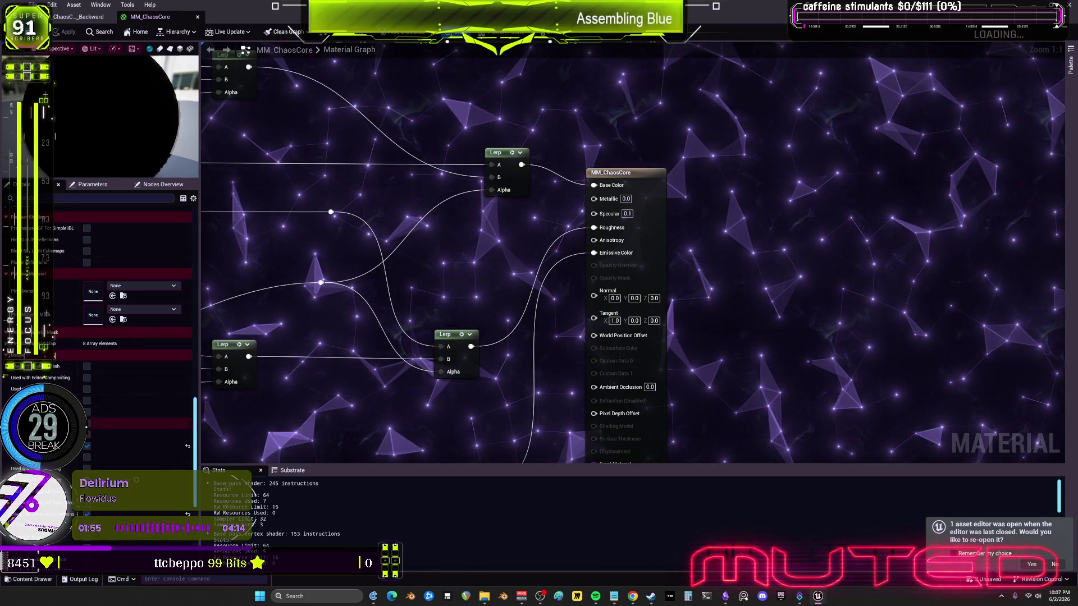
pyautogui.scroll(-2, 124, 393)
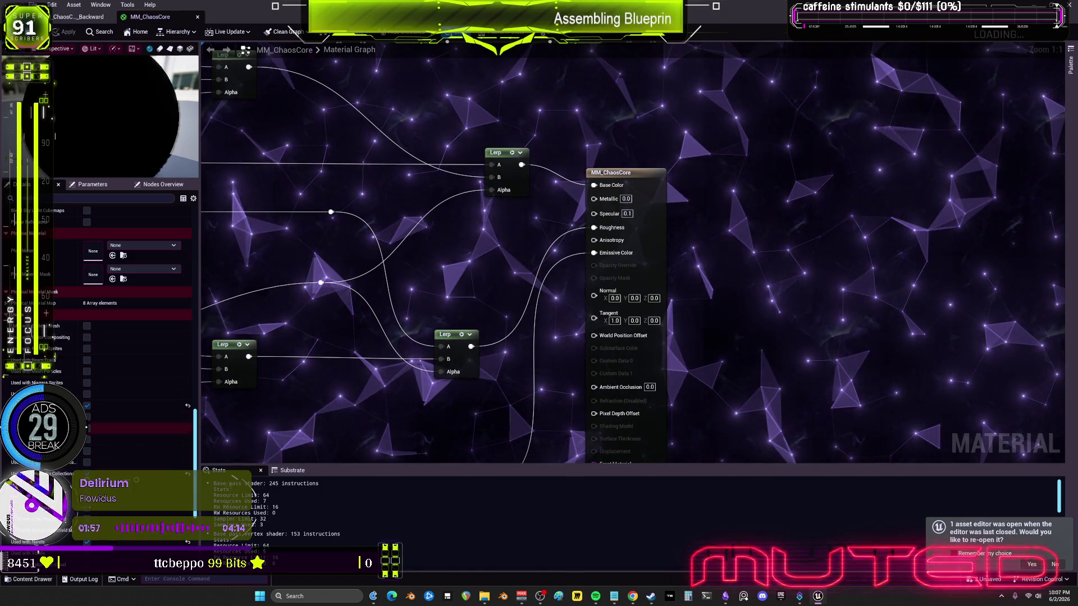
pyautogui.scroll(-2, 124, 415)
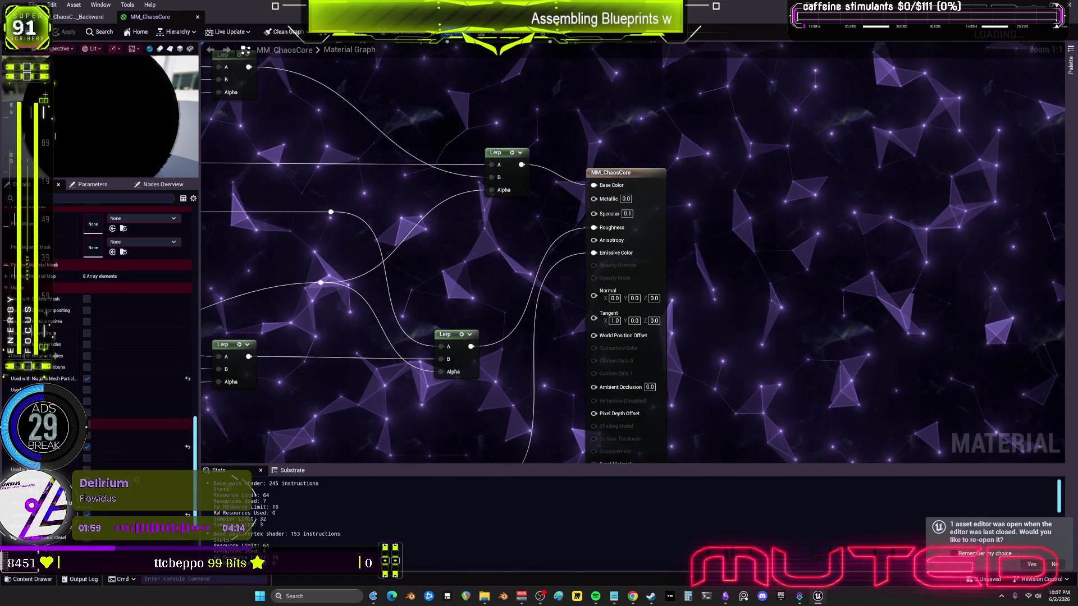
pyautogui.scroll(-1, 123, 337)
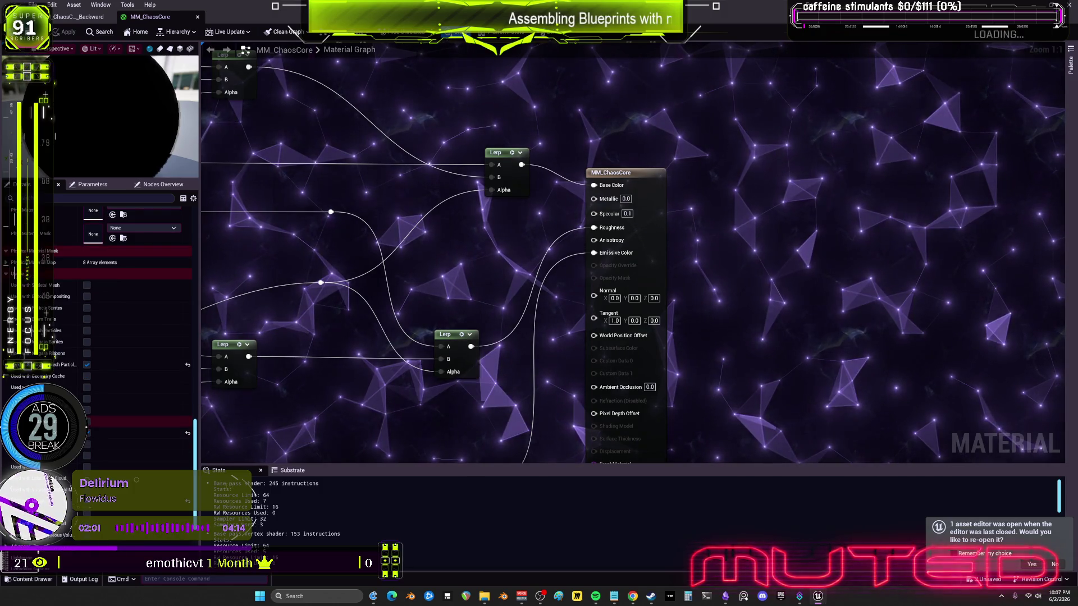
pyautogui.moveTo(304, 177); pyautogui.dragTo(339, 211)
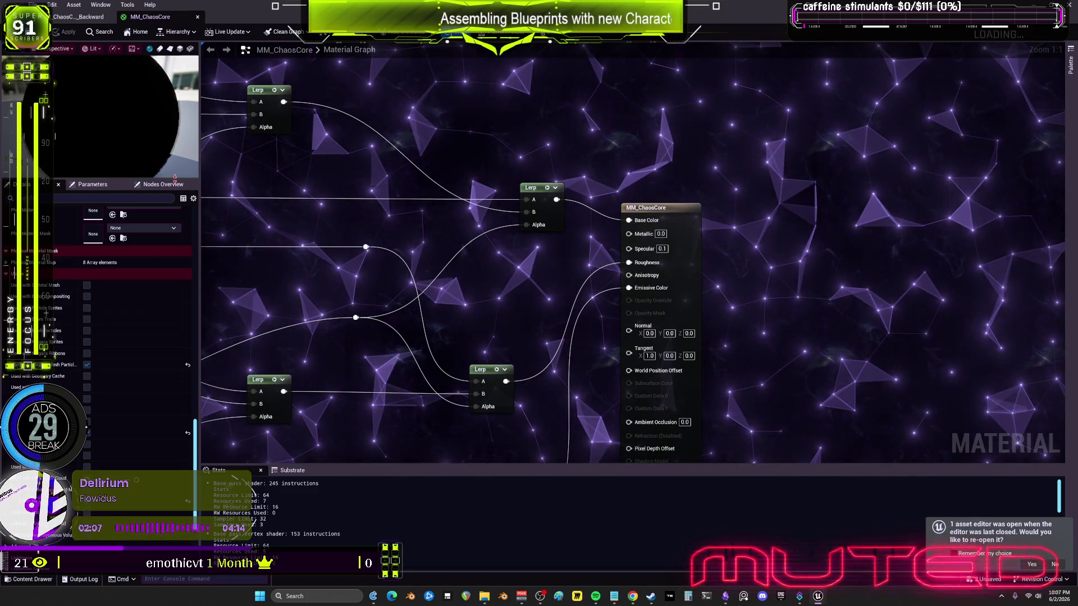
pyautogui.moveTo(175, 179); pyautogui.dragTo(174, 387)
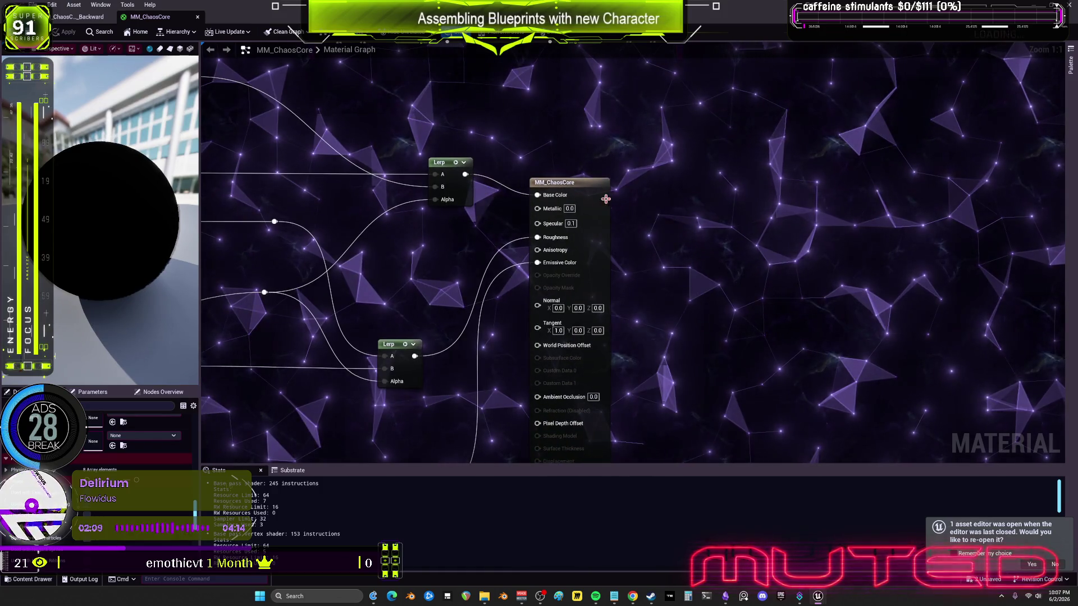
pyautogui.moveTo(562, 182); pyautogui.dragTo(736, 180)
# Wire a red 1,0,0 Constant3Vector into MM_ChaosCore's Base Color and apply the material.
pyautogui.click(572, 205)
pyautogui.moveTo(635, 211); pyautogui.dragTo(602, 203)
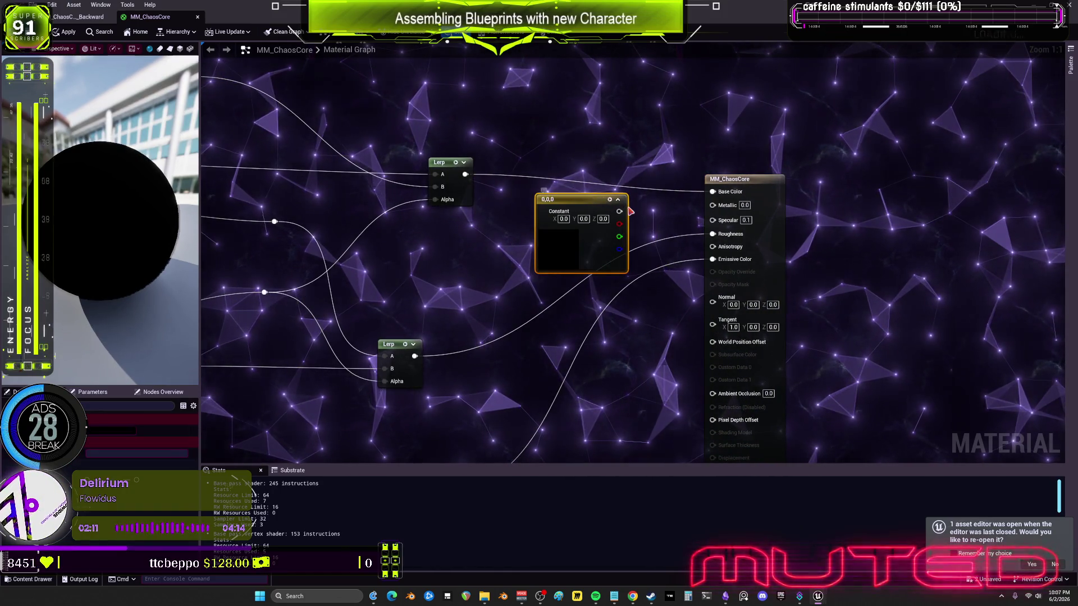
pyautogui.moveTo(701, 193); pyautogui.dragTo(712, 191)
pyautogui.click(563, 219)
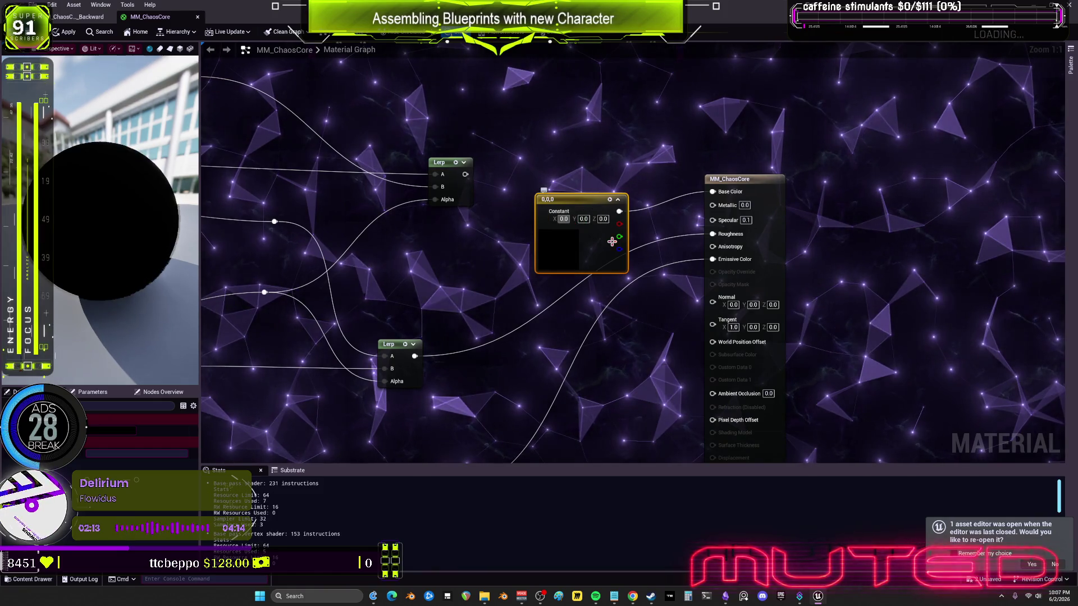
pyautogui.write('1')
pyautogui.press('Return')
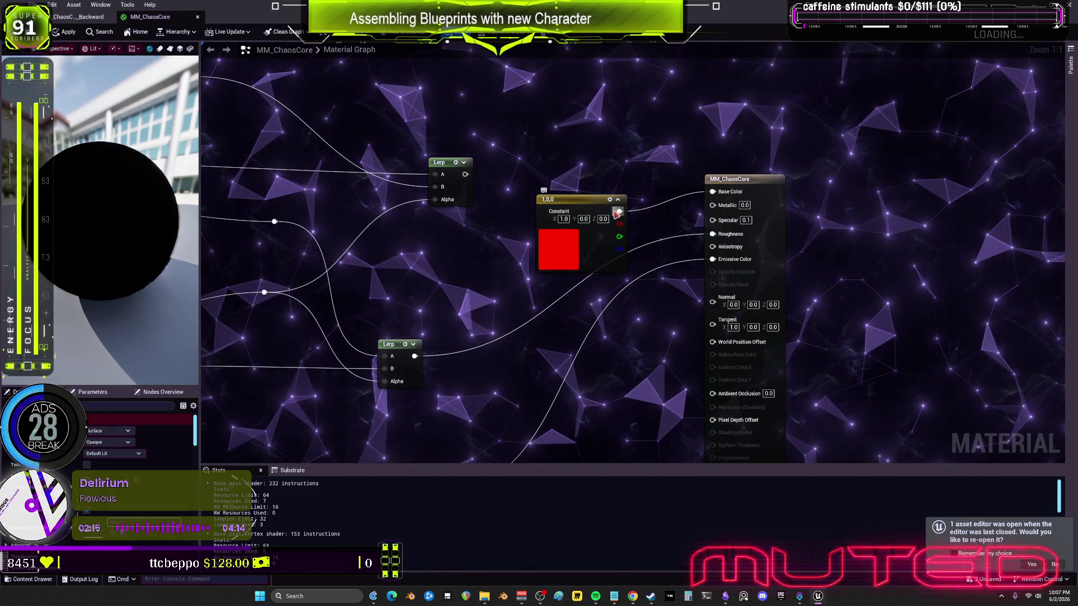
pyautogui.click(590, 205)
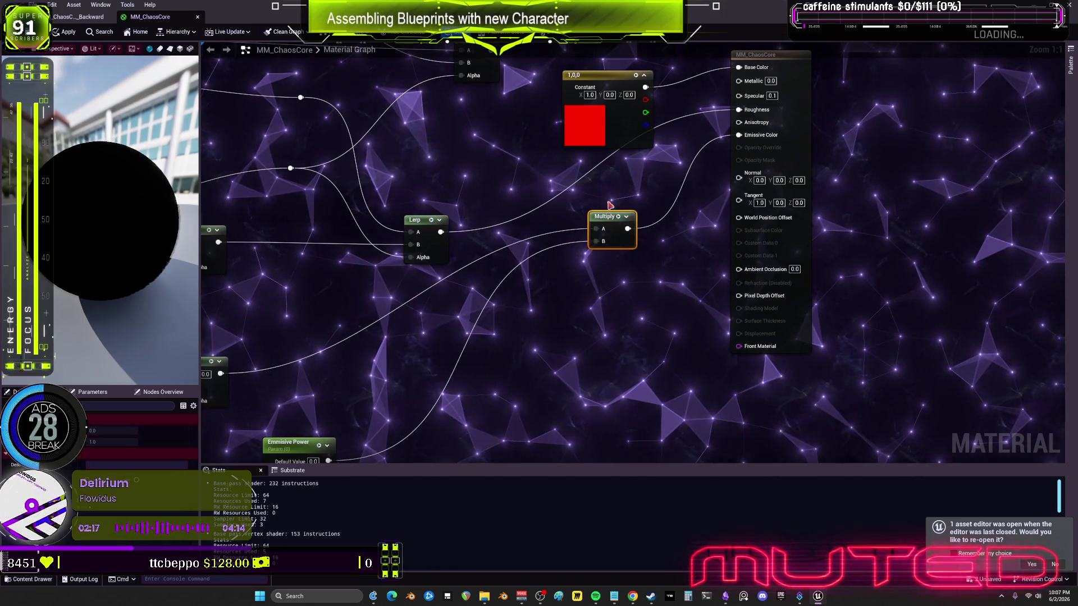
pyautogui.moveTo(694, 71)
pyautogui.mouseDown()
pyautogui.moveTo(555, 178)
pyautogui.moveTo(625, 210)
pyautogui.mouseUp()
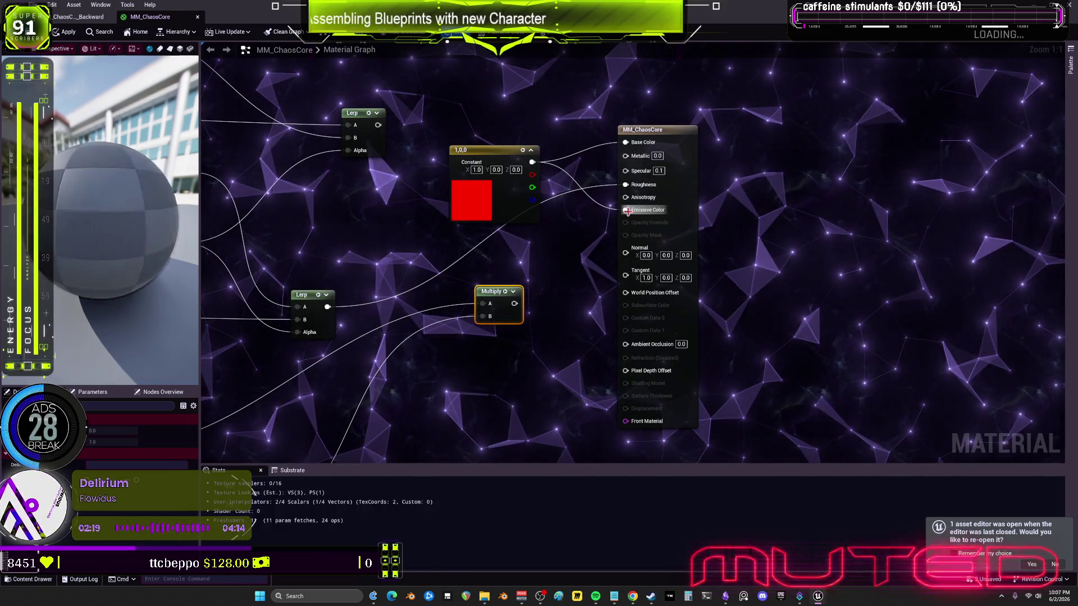
pyautogui.click(65, 32)
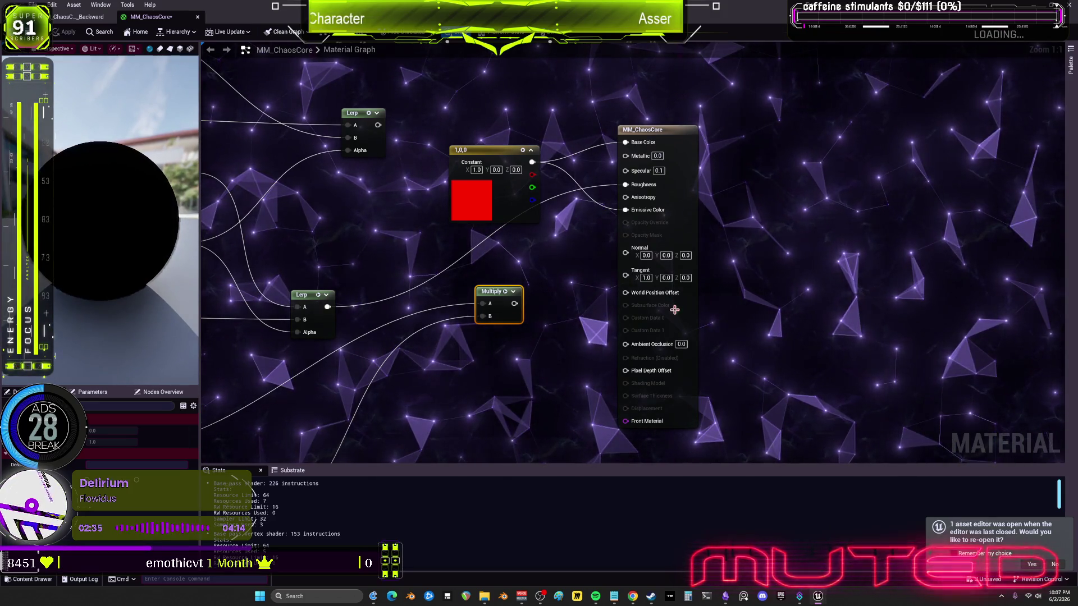
# Set Tangent X to 0.0 on the result node and apply the material.
pyautogui.click(647, 278)
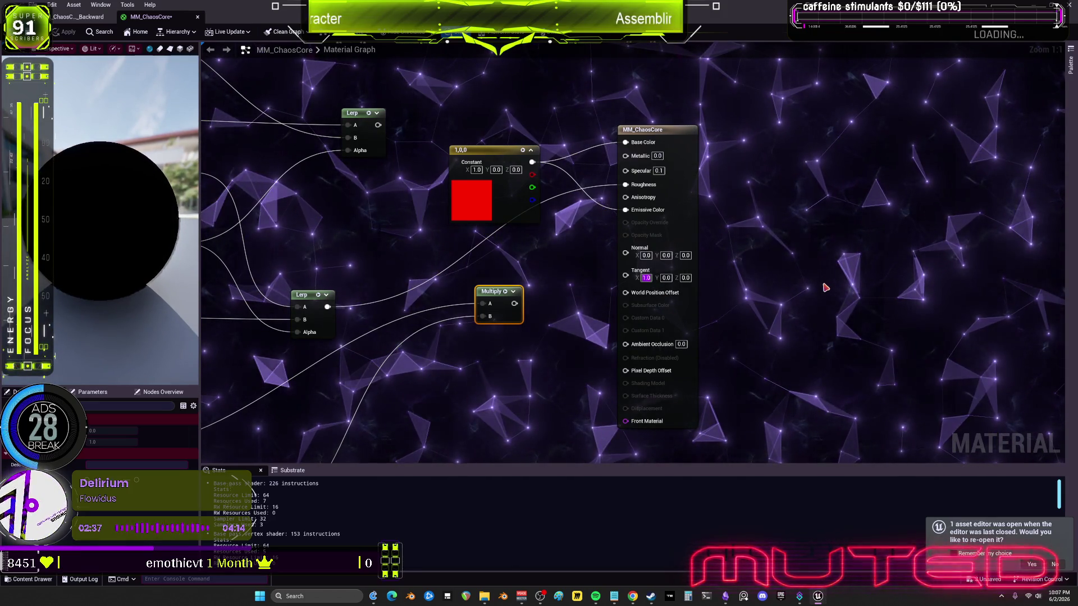
pyautogui.write('0')
pyautogui.press('Return')
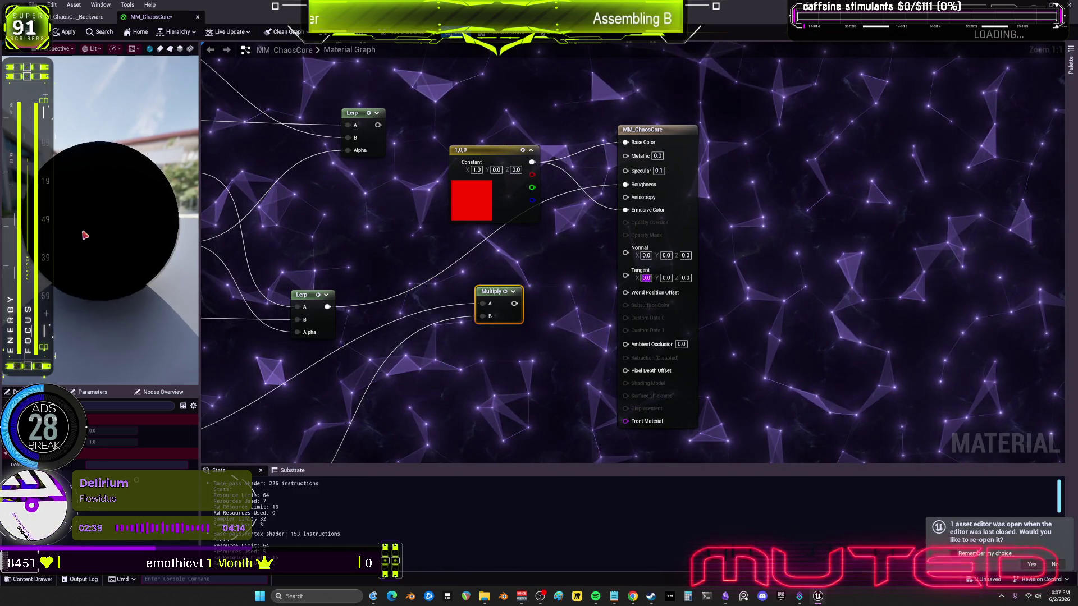
pyautogui.click(64, 31)
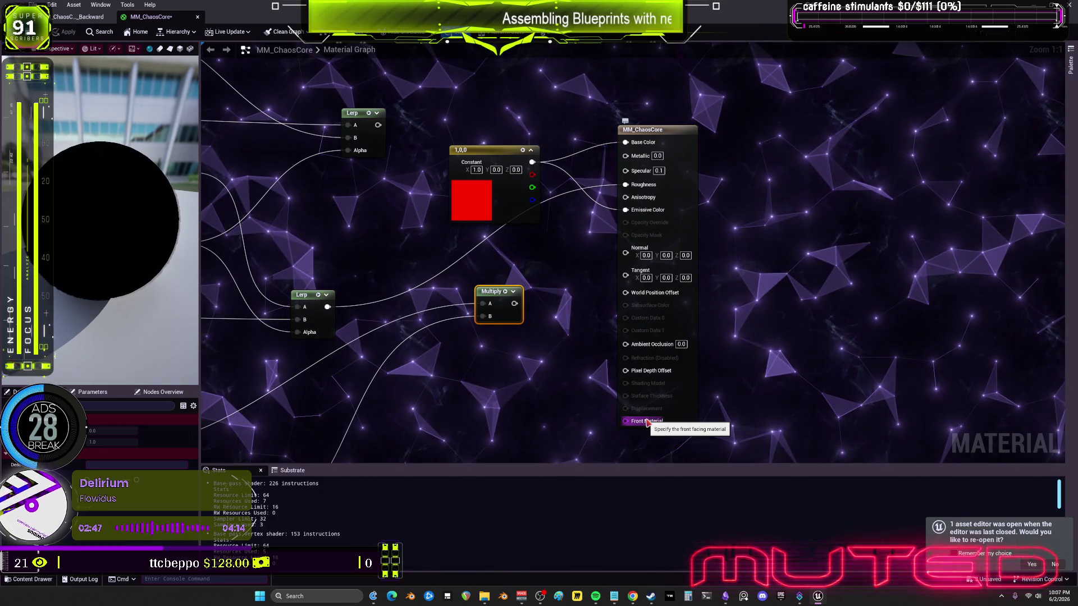
# Delete the red test Constant3Vector from the MM_ChaosCore graph.
pyautogui.click(533, 156)
pyautogui.moveTo(625, 421); pyautogui.dragTo(495, 413)
pyautogui.scroll(-6, 428, 389)
pyautogui.scroll(3, 367, 258)
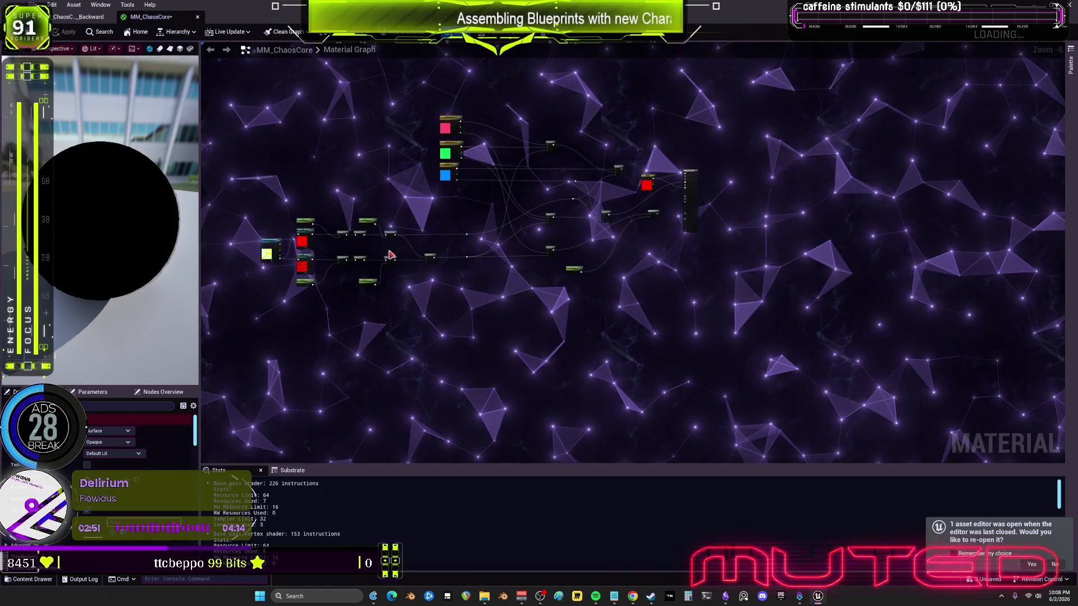
pyautogui.moveTo(443, 215); pyautogui.dragTo(288, 255)
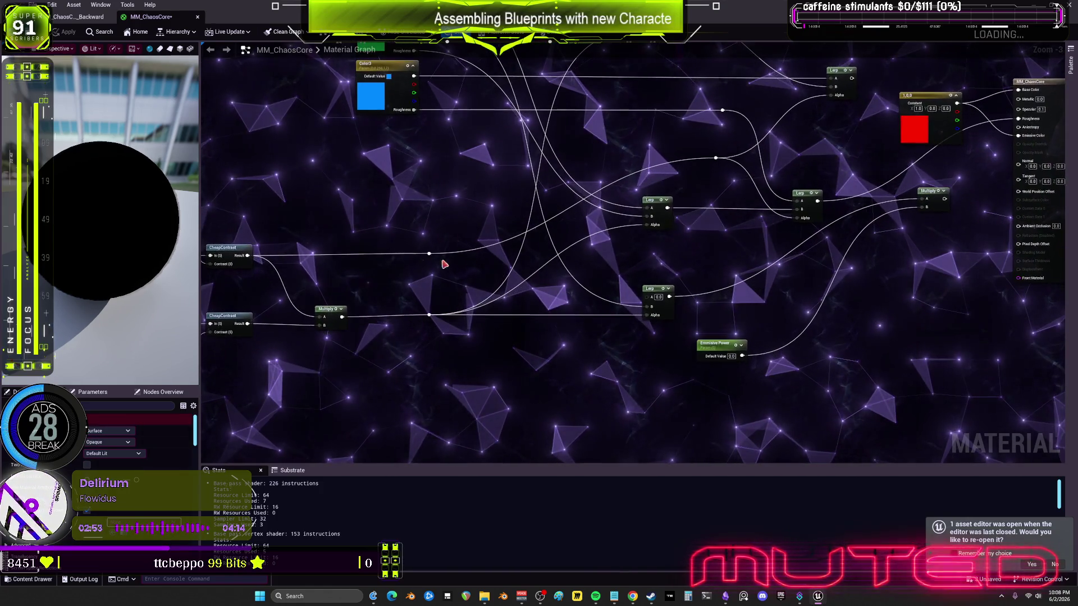
pyautogui.moveTo(828, 243); pyautogui.dragTo(560, 309)
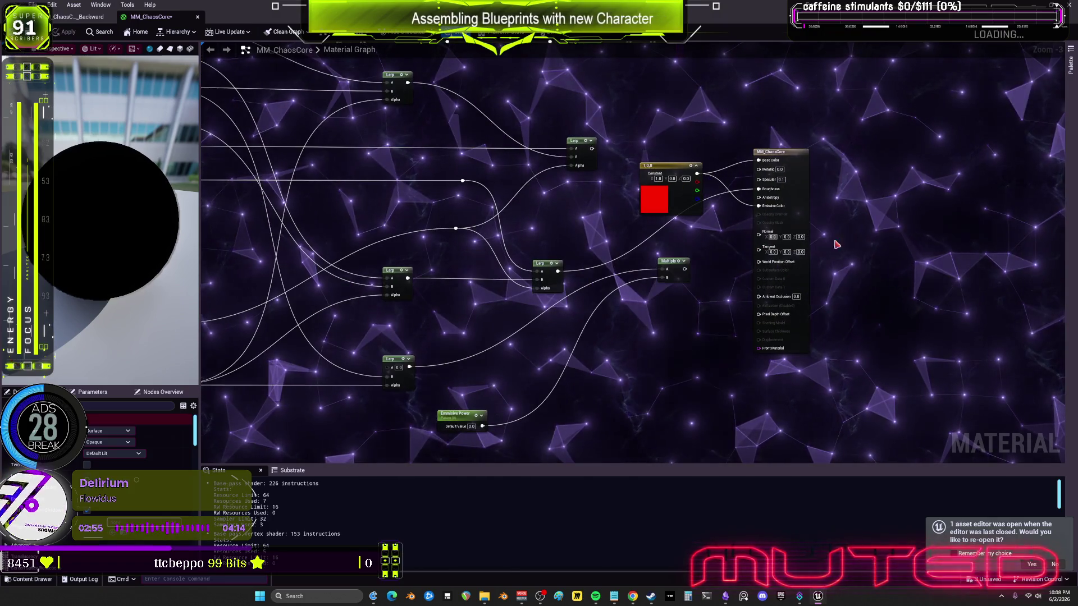
pyautogui.moveTo(671, 262)
pyautogui.mouseDown()
pyautogui.moveTo(563, 333)
pyautogui.moveTo(544, 334)
pyautogui.mouseUp()
pyautogui.click(654, 166)
pyautogui.press('Delete')
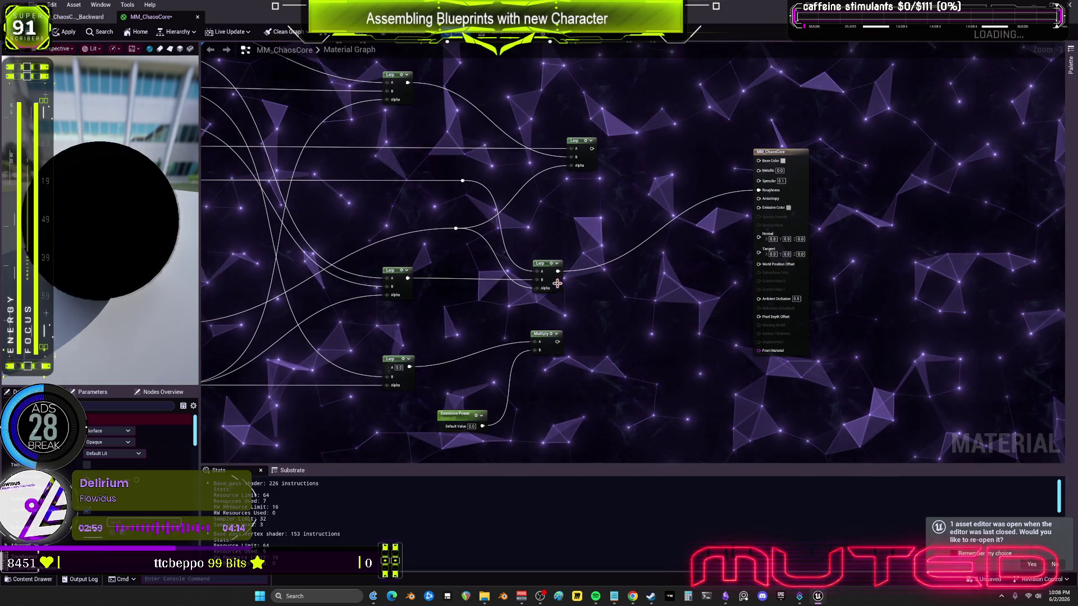
# Apply the pending changes to the original MM_ChaosCore material and confirm.
pyautogui.scroll(-3, 602, 312)
pyautogui.scroll(-1, 629, 348)
pyautogui.moveTo(650, 325); pyautogui.dragTo(304, 150)
pyautogui.click(198, 17)
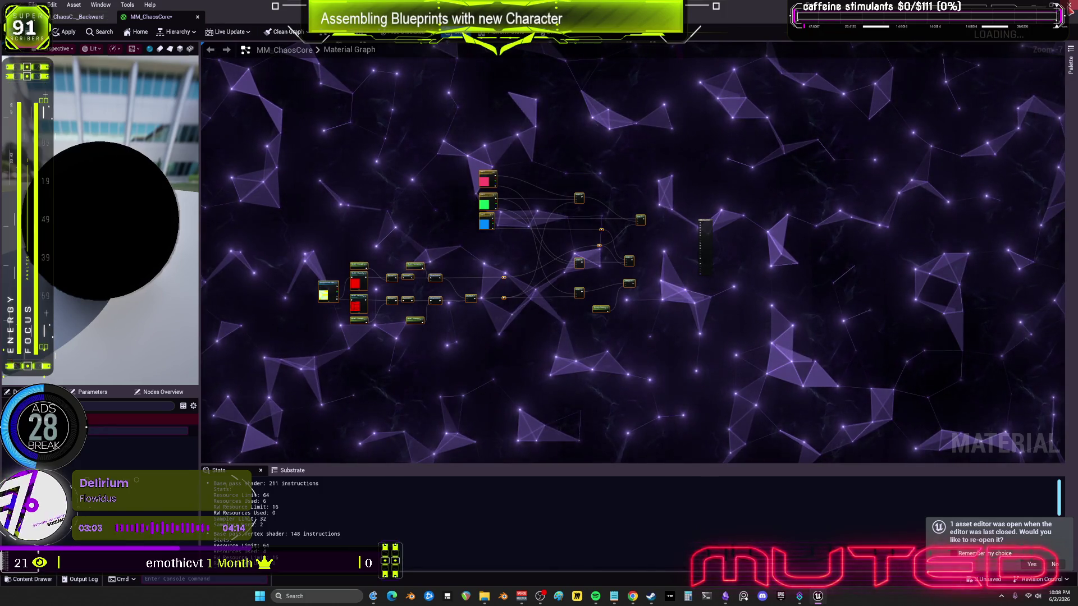
pyautogui.click(564, 316)
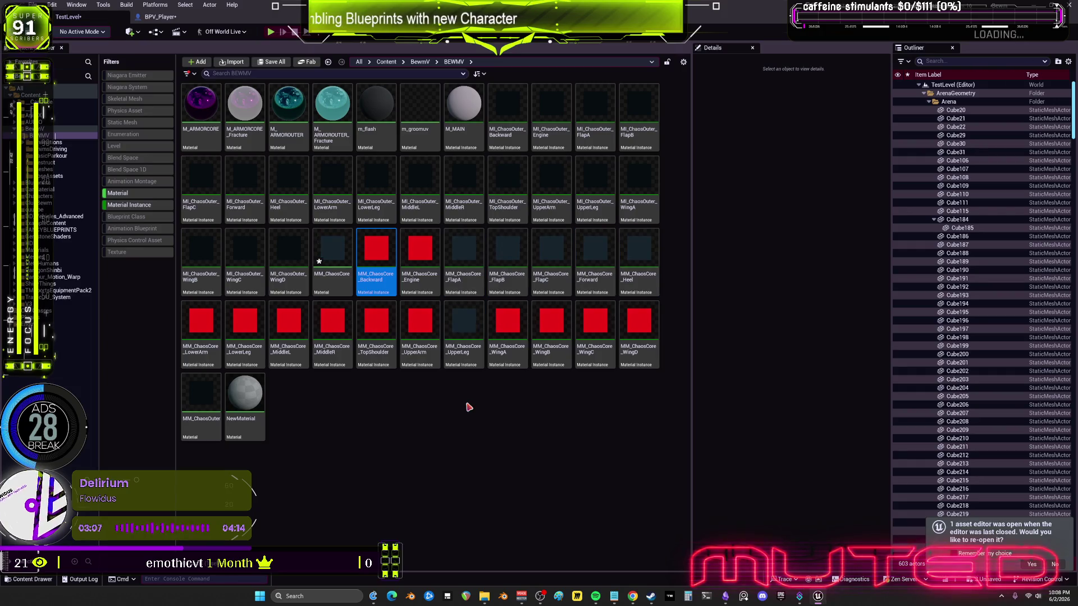
# Open M_ARMORCORE_Fracture from the BEWMV folder for editing.
pyautogui.click(639, 328)
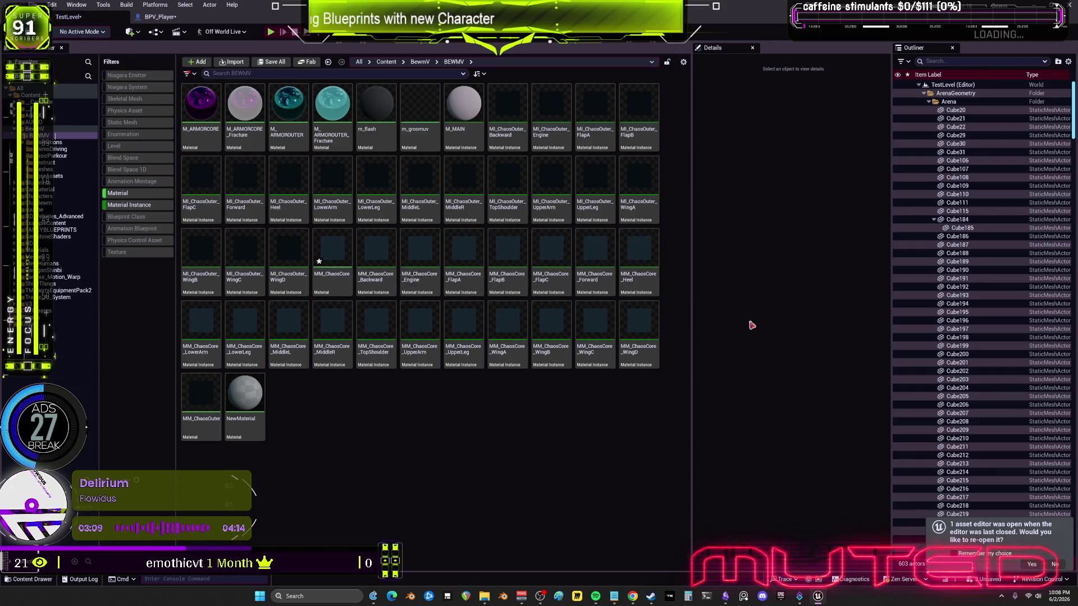
pyautogui.click(237, 192)
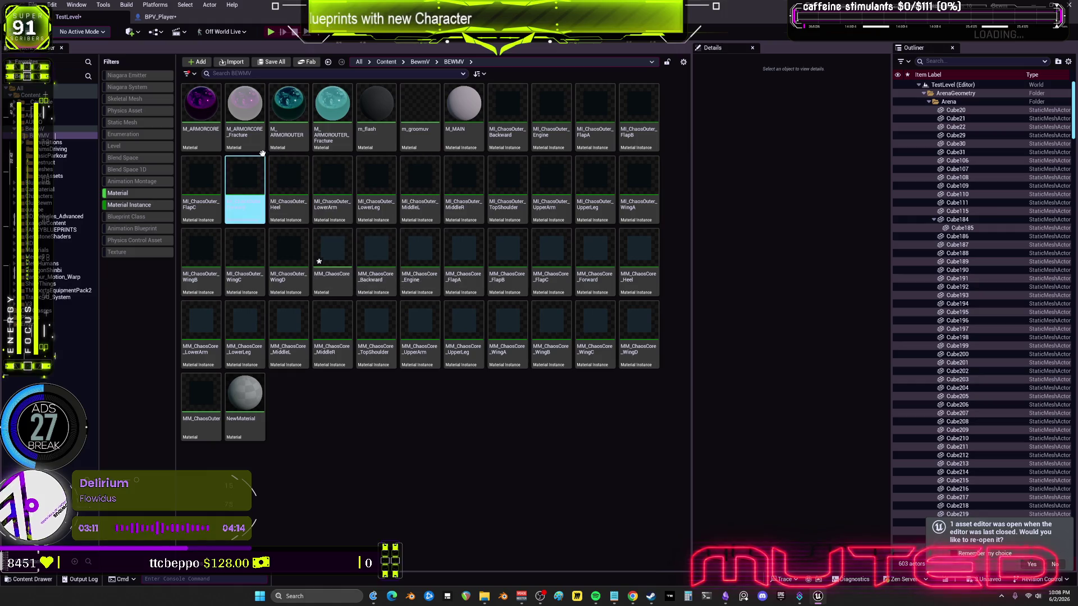
pyautogui.doubleClick(253, 145)
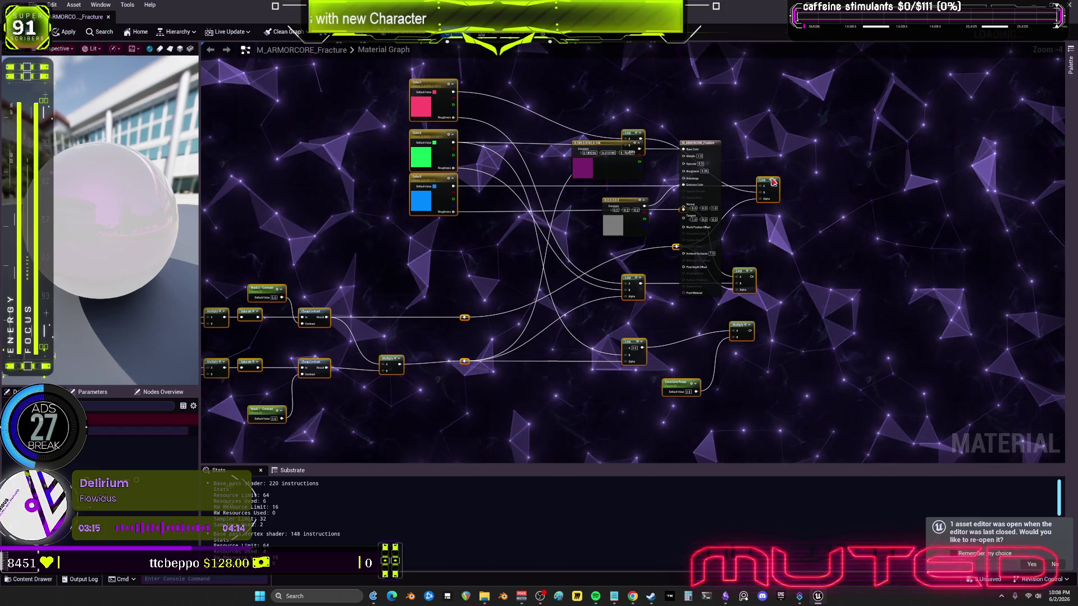
# Wire the Lerps into Base Color and Roughness and delete the unused magenta constant.
pyautogui.scroll(3, 685, 115)
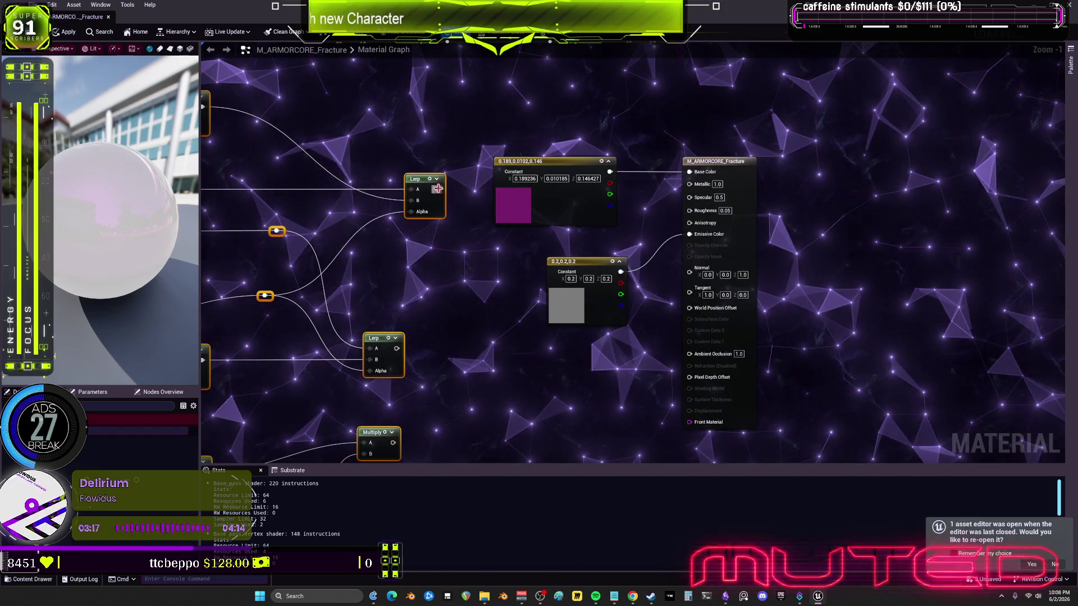
pyautogui.moveTo(439, 188); pyautogui.dragTo(689, 171)
pyautogui.moveTo(688, 224)
pyautogui.mouseDown()
pyautogui.moveTo(689, 210)
pyautogui.moveTo(690, 232)
pyautogui.mouseUp()
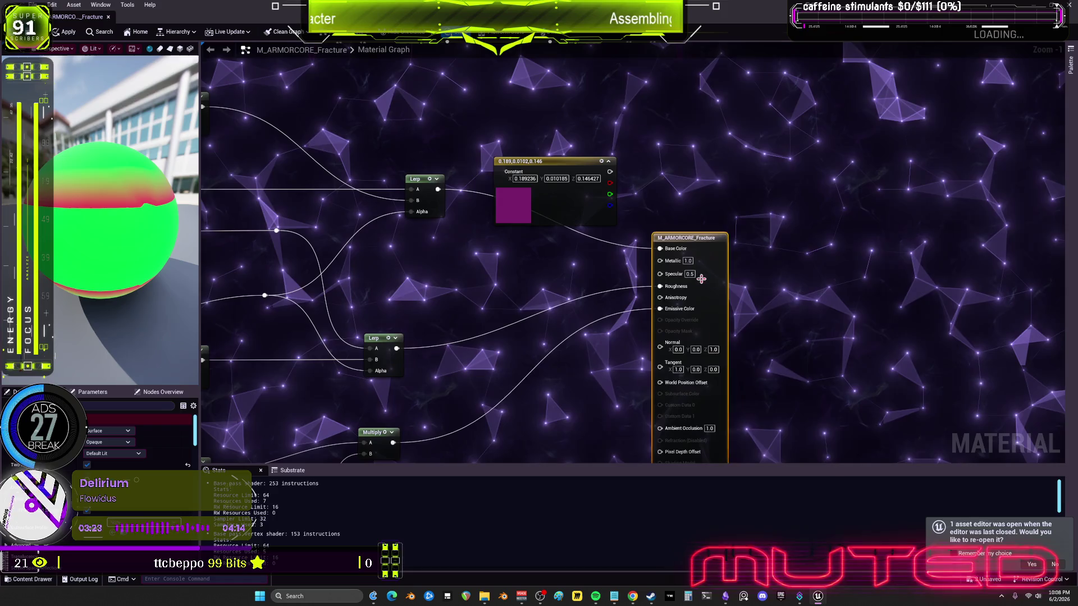
pyautogui.press('Delete')
pyautogui.moveTo(694, 279); pyautogui.dragTo(640, 254)
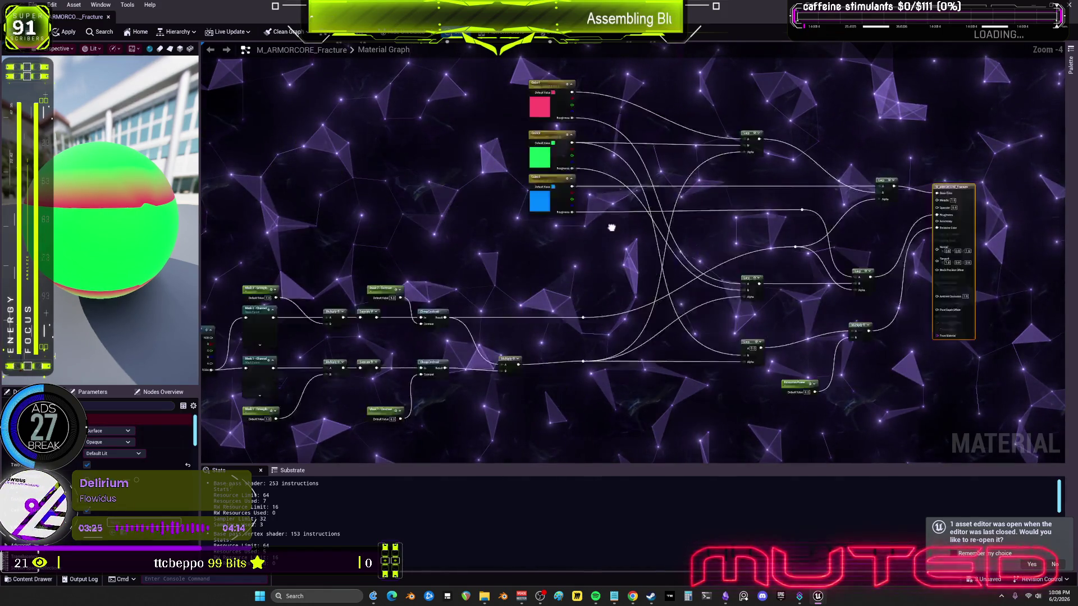
# Feed the Internal Texture Input channels into the Multiply nodes, replacing both Mask Channel nodes.
pyautogui.click(308, 274)
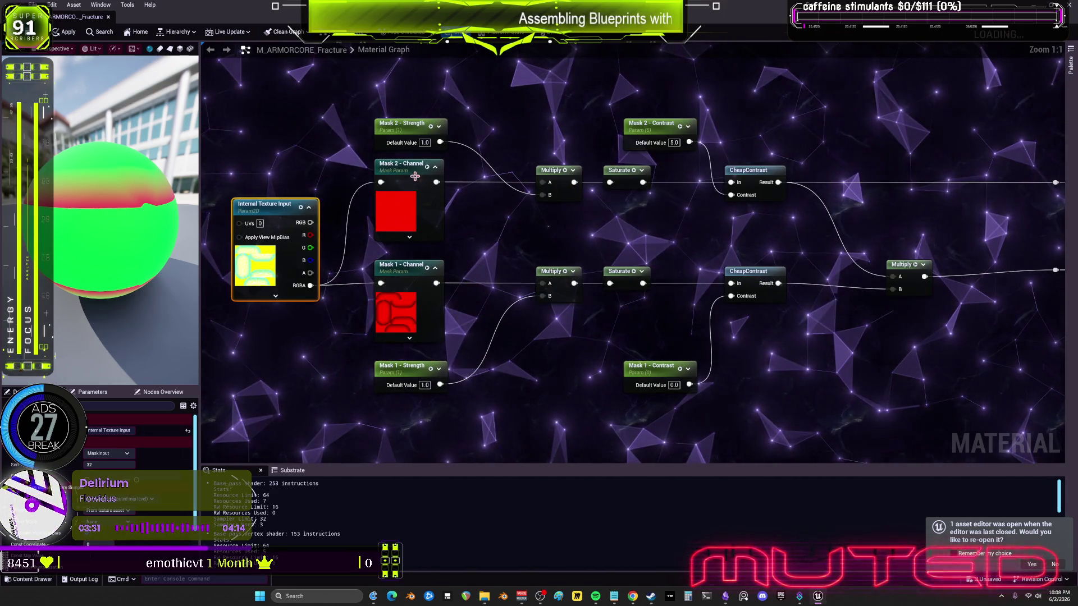
pyautogui.click(410, 198)
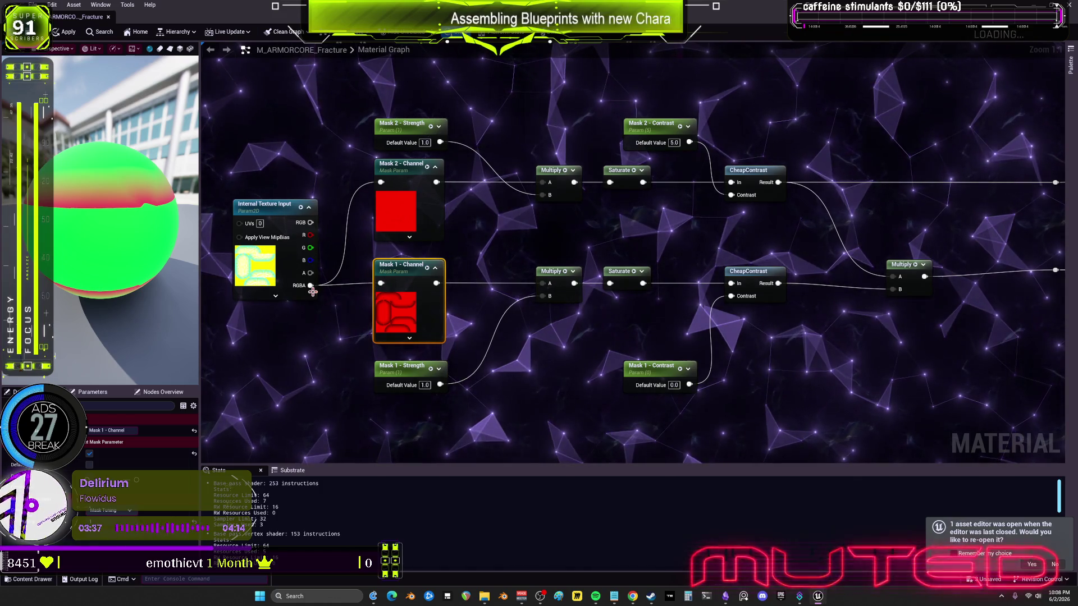
pyautogui.moveTo(310, 230); pyautogui.dragTo(310, 229)
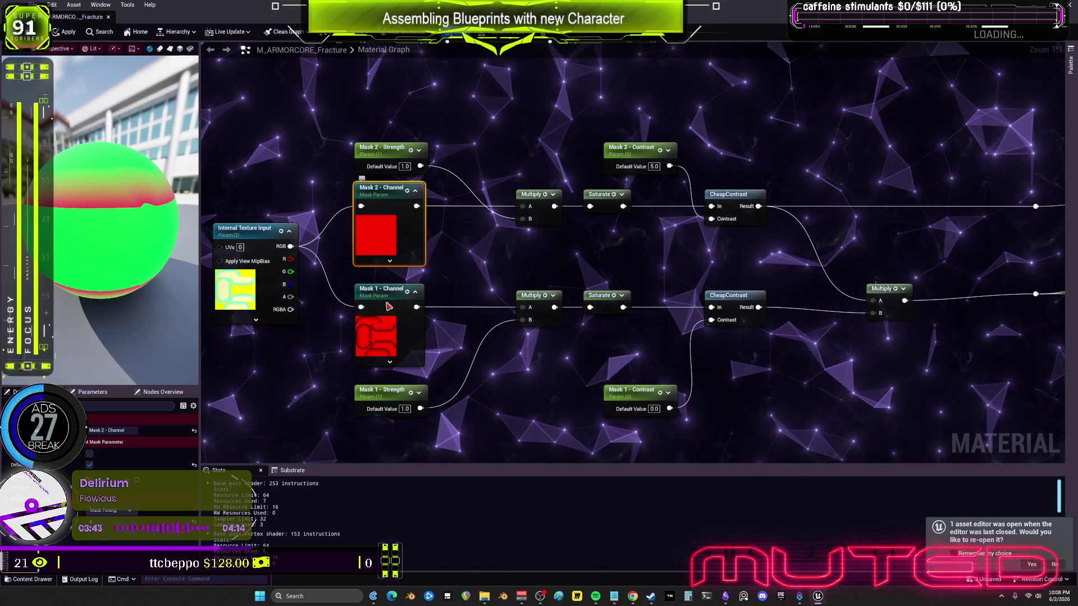
pyautogui.moveTo(291, 263)
pyautogui.mouseDown()
pyautogui.moveTo(496, 313)
pyautogui.moveTo(522, 308)
pyautogui.mouseUp()
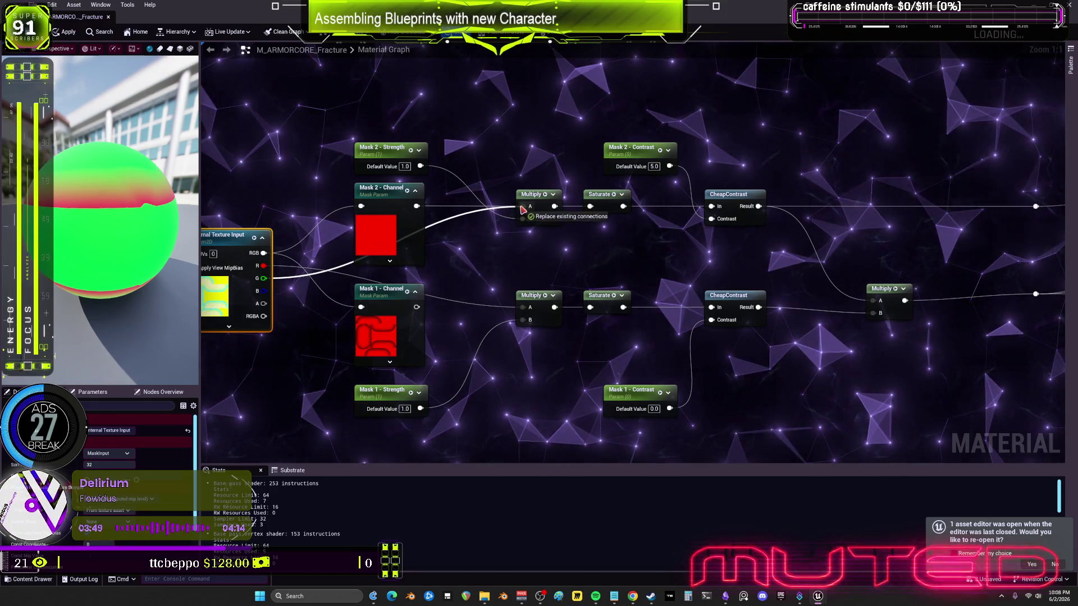
pyautogui.moveTo(522, 208); pyautogui.dragTo(522, 207)
pyautogui.moveTo(342, 177); pyautogui.dragTo(435, 371)
pyautogui.press('Delete')
pyautogui.moveTo(242, 239); pyautogui.dragTo(377, 231)
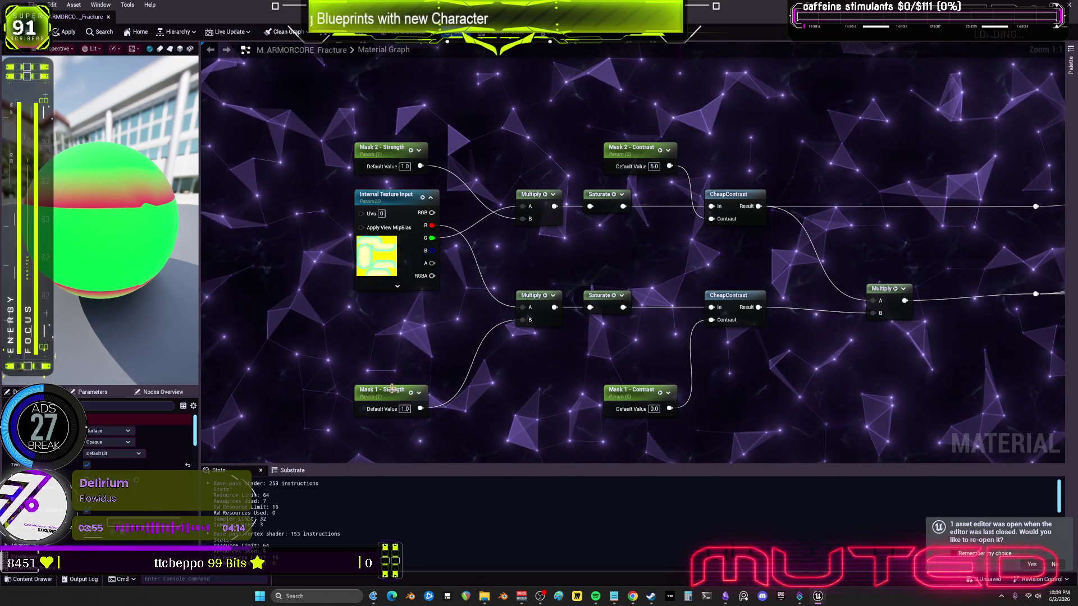
# Rearrange the mask Strength, Contrast and CheapContrast nodes and shift the mask chain right.
pyautogui.moveTo(395, 408); pyautogui.dragTo(394, 314)
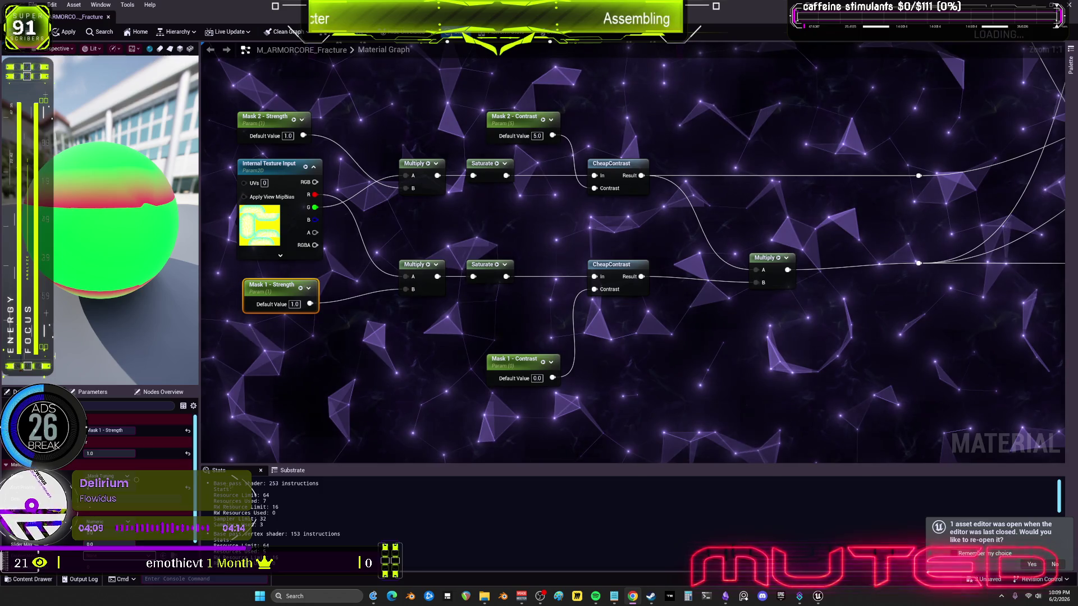
pyautogui.moveTo(510, 124); pyautogui.dragTo(497, 131)
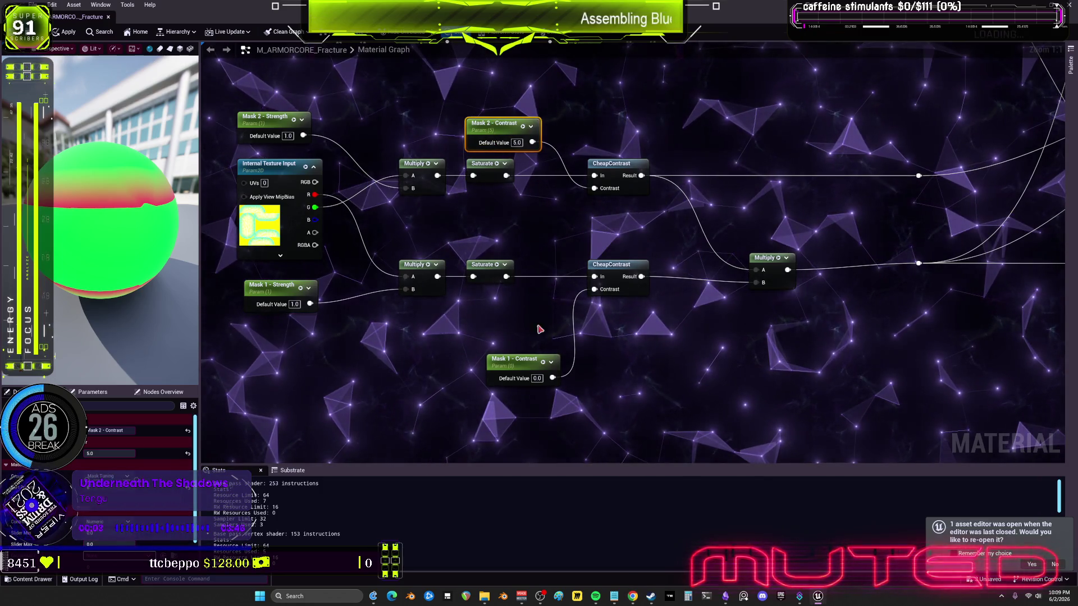
pyautogui.moveTo(508, 332); pyautogui.dragTo(497, 298)
pyautogui.click(613, 163)
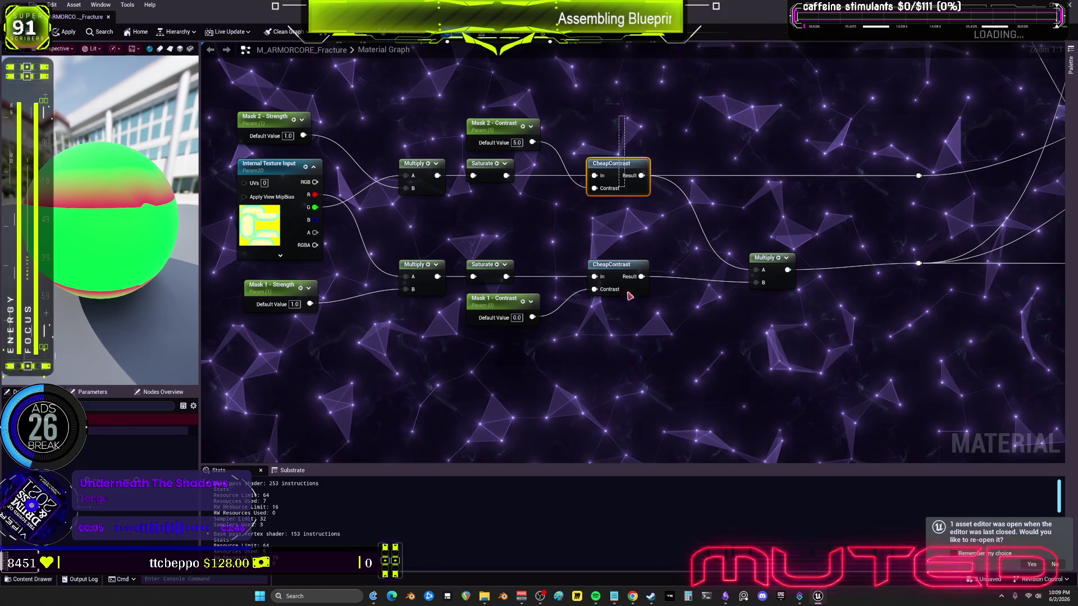
pyautogui.keyDown('ctrl'); pyautogui.click(605, 268); pyautogui.keyUp('ctrl')
pyautogui.moveTo(645, 373); pyautogui.dragTo(230, 104)
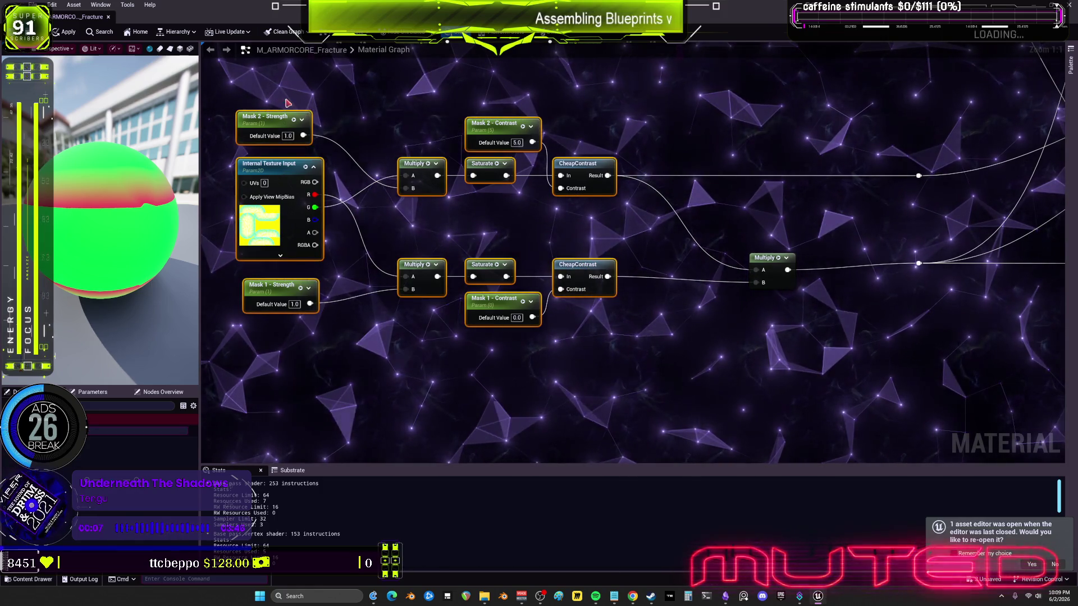
pyautogui.moveTo(617, 168); pyautogui.dragTo(719, 168)
pyautogui.scroll(-2, 702, 224)
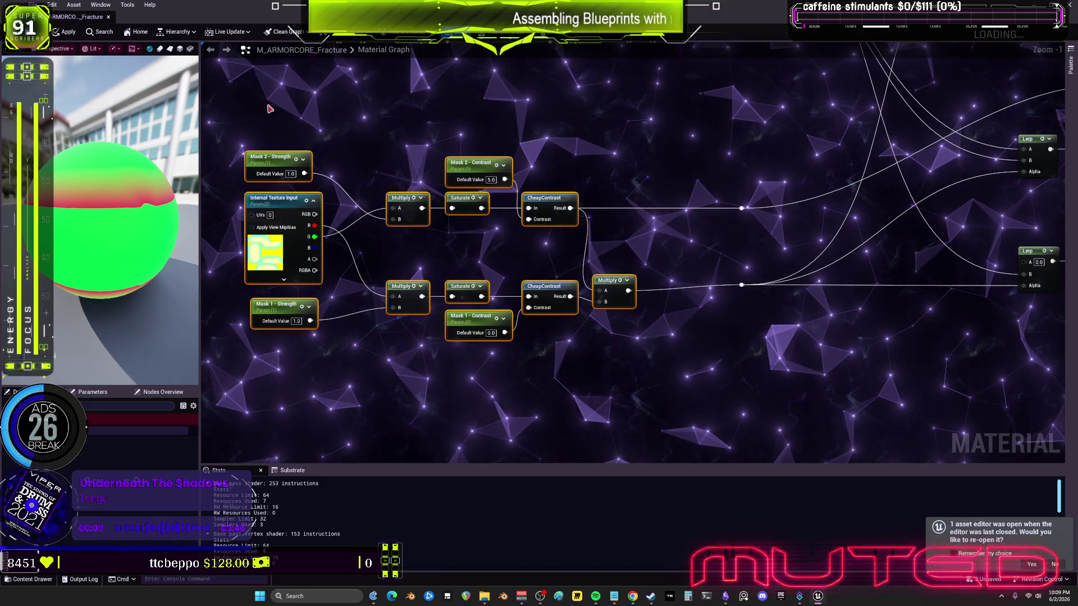
pyautogui.moveTo(814, 206); pyautogui.dragTo(681, 289)
# Move Color1–3 down toward the Lerps and line the Lerp nodes up in the middle.
pyautogui.scroll(-1, 621, 258)
pyautogui.scroll(1, 853, 254)
pyautogui.moveTo(853, 253); pyautogui.dragTo(902, 258)
pyautogui.scroll(-2, 618, 252)
pyautogui.moveTo(573, 224)
pyautogui.mouseDown()
pyautogui.moveTo(646, 297)
pyautogui.moveTo(393, 84)
pyautogui.mouseUp()
pyautogui.moveTo(449, 191)
pyautogui.mouseDown()
pyautogui.moveTo(449, 264)
pyautogui.moveTo(502, 287)
pyautogui.mouseUp()
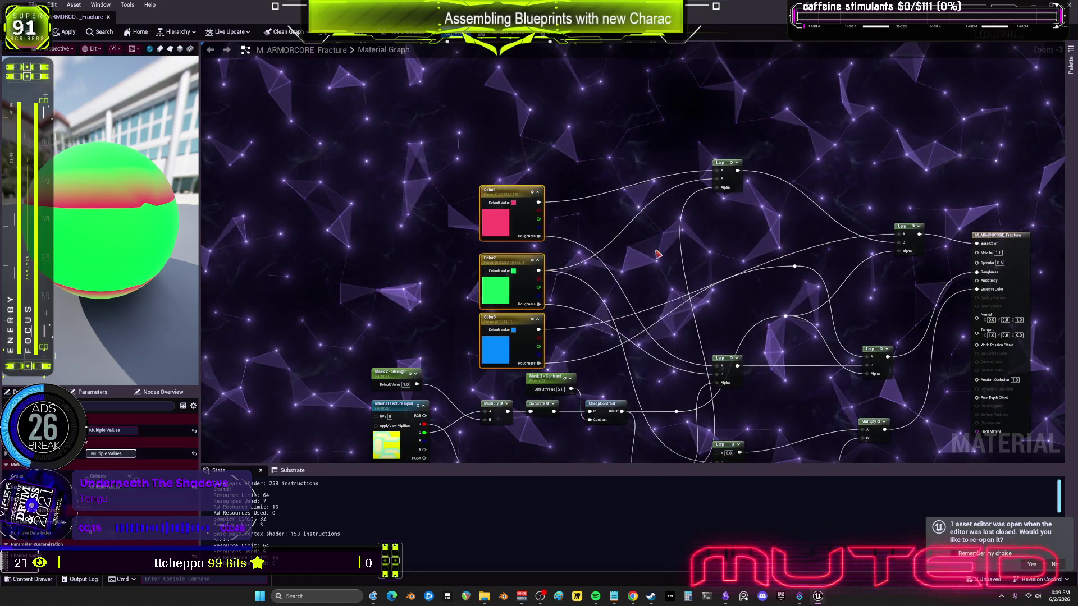
pyautogui.moveTo(712, 275); pyautogui.dragTo(637, 217)
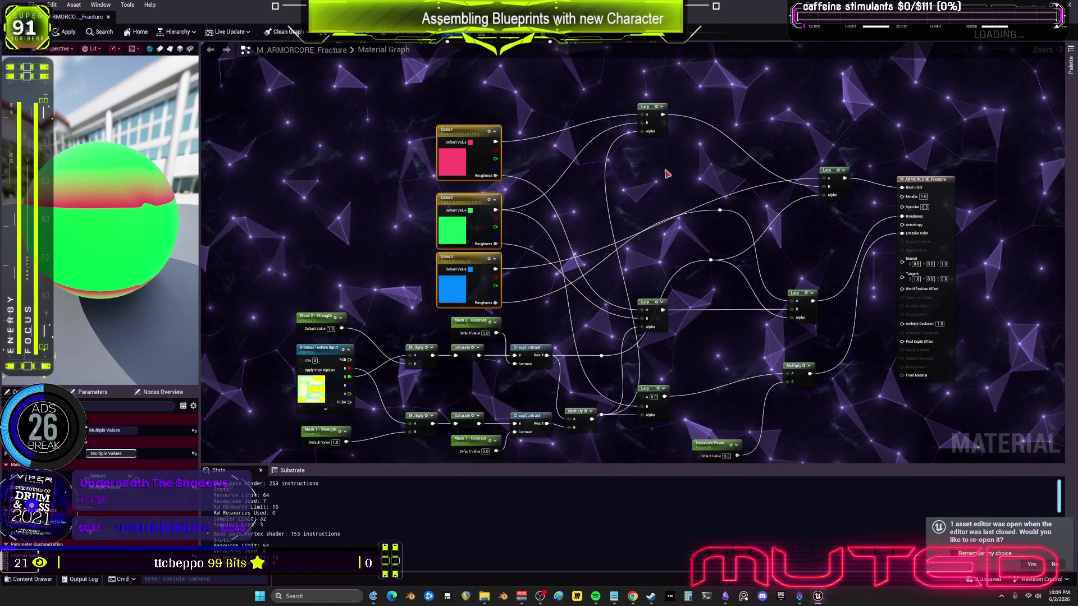
pyautogui.click(654, 115)
pyautogui.moveTo(654, 115)
pyautogui.mouseDown()
pyautogui.moveTo(656, 188)
pyautogui.moveTo(681, 236)
pyautogui.mouseUp()
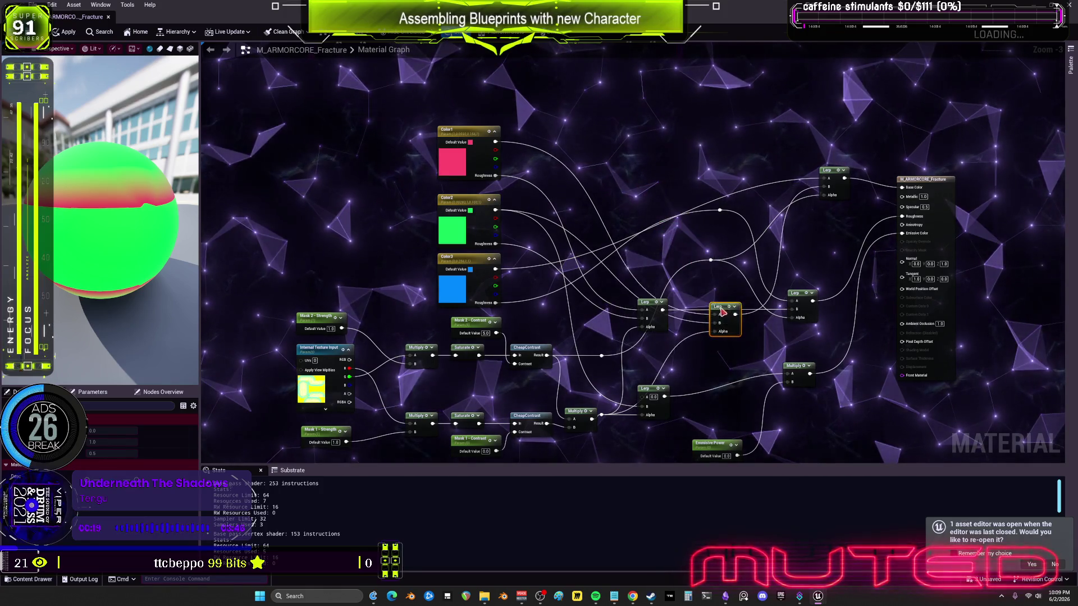
pyautogui.moveTo(841, 173); pyautogui.dragTo(797, 258)
pyautogui.scroll(1, 712, 234)
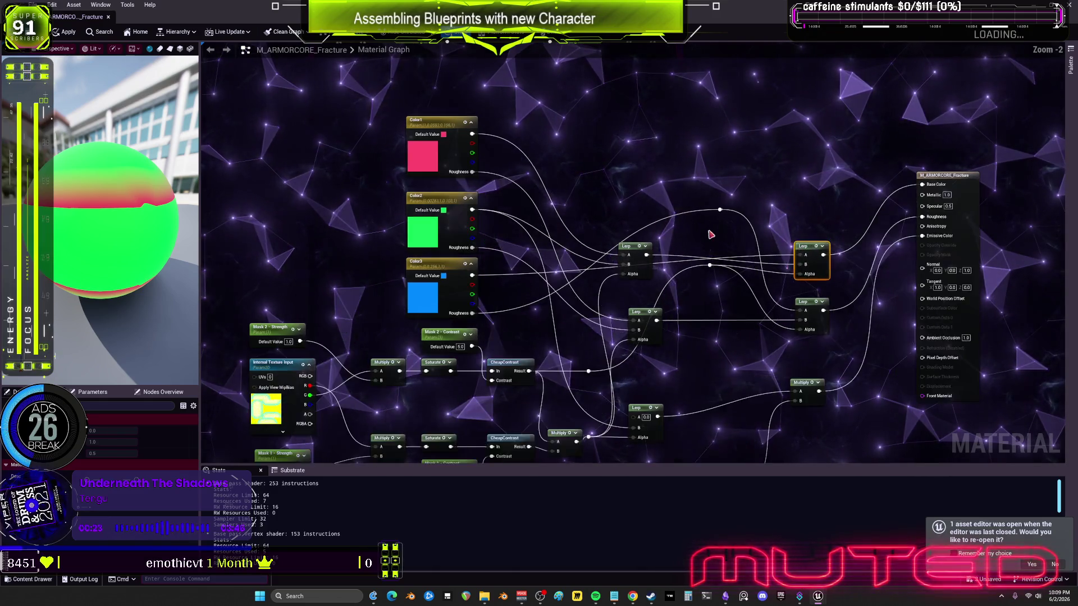
# Straighten the reroute wire, level the Color parameters and output node, and apply.
pyautogui.moveTo(684, 227); pyautogui.dragTo(686, 330)
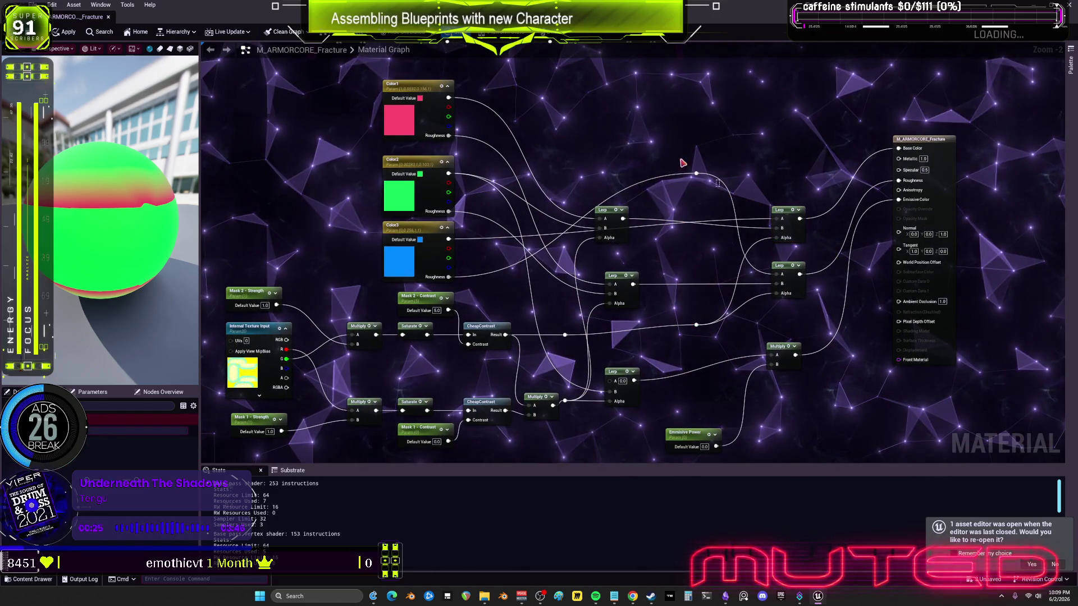
pyautogui.moveTo(696, 244); pyautogui.dragTo(696, 259)
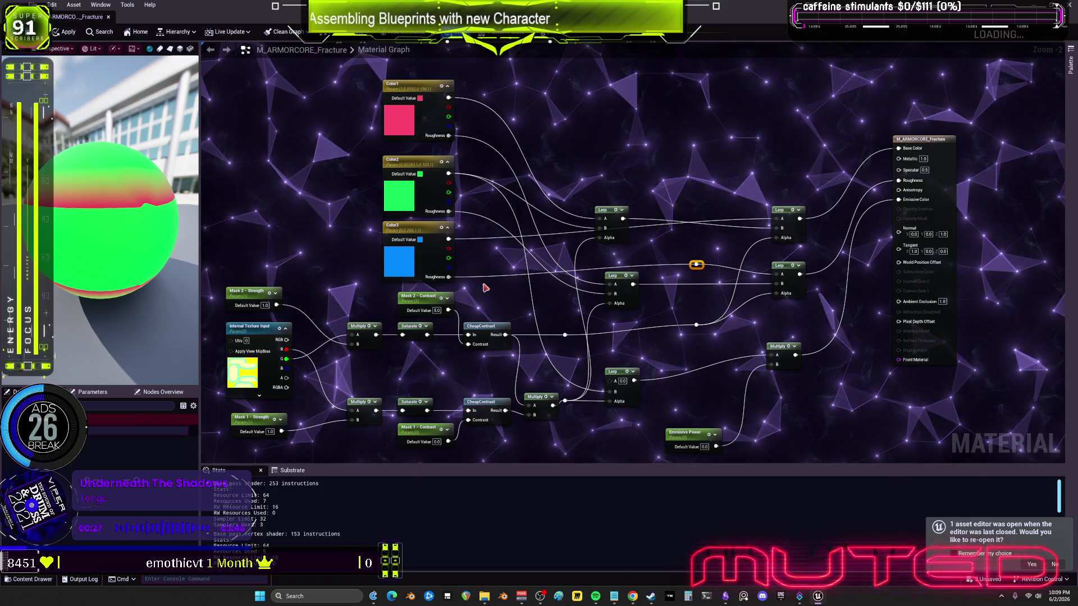
pyautogui.moveTo(467, 226); pyautogui.dragTo(373, 73)
pyautogui.moveTo(410, 227); pyautogui.dragTo(410, 207)
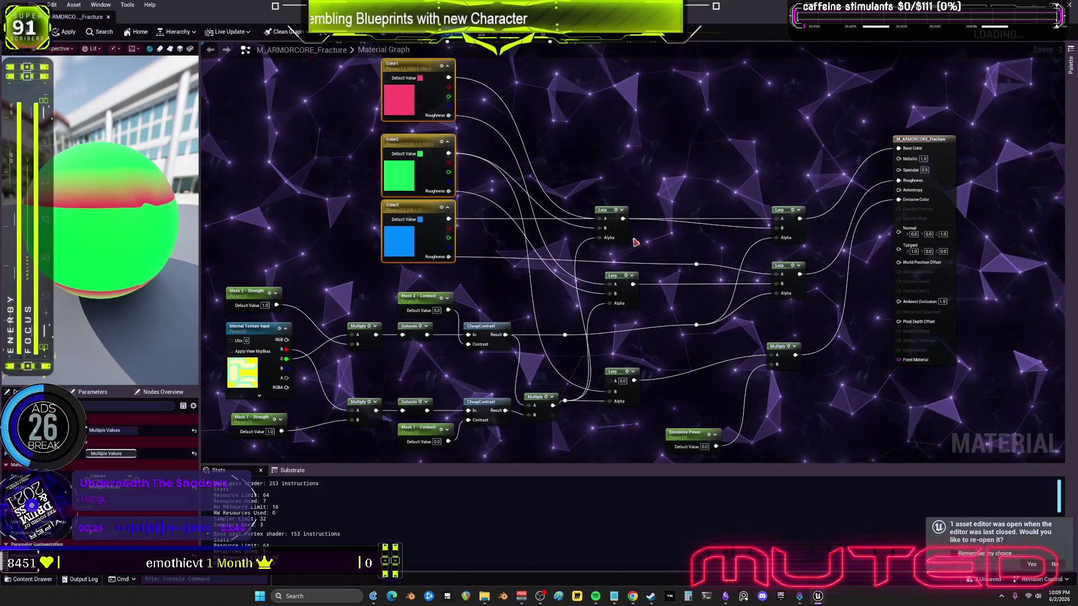
pyautogui.click(626, 237)
pyautogui.moveTo(882, 169)
pyautogui.mouseDown()
pyautogui.moveTo(887, 204)
pyautogui.moveTo(834, 246)
pyautogui.moveTo(816, 241)
pyautogui.mouseUp()
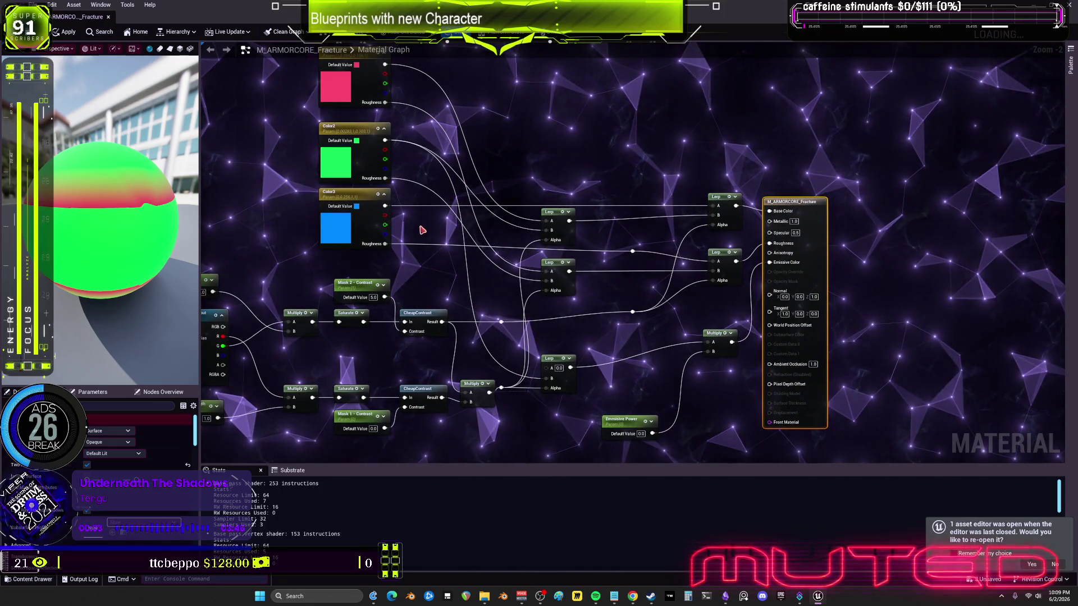
pyautogui.click(68, 33)
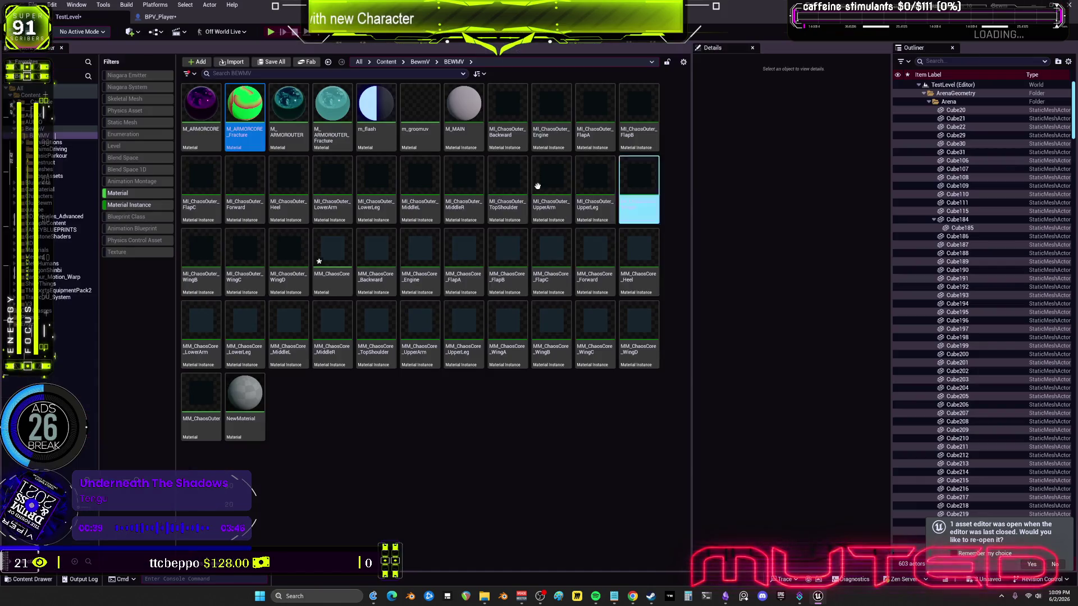
# Look over the BEWMV armor materials and ChaosCore instances, ending on M_ARMORCORE_Fracture.
pyautogui.click(332, 107)
pyautogui.click(244, 185)
pyautogui.click(236, 137)
pyautogui.click(333, 107)
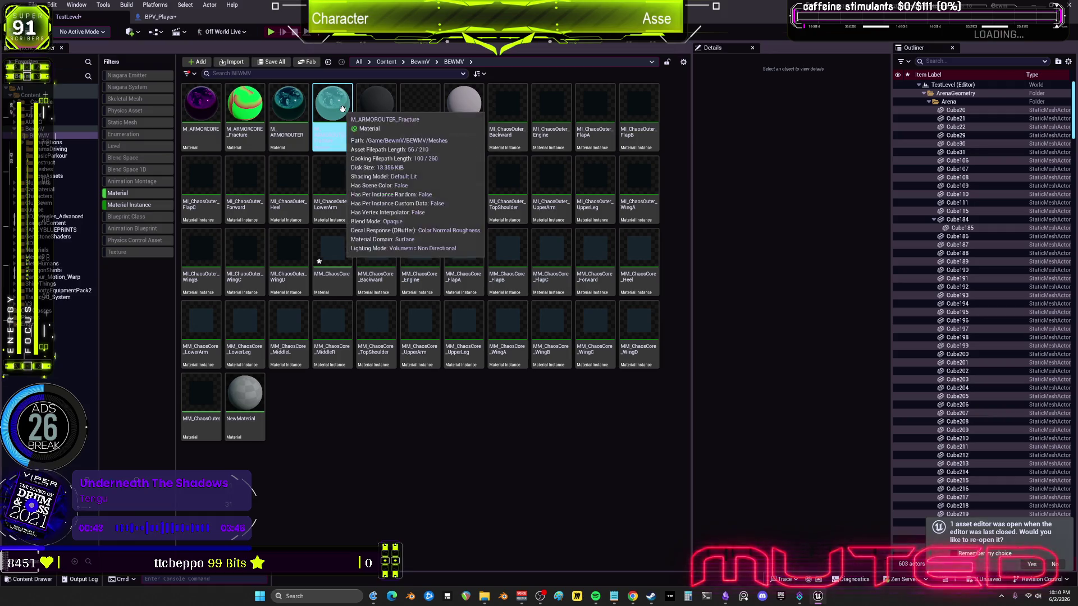
pyautogui.click(434, 433)
pyautogui.click(373, 241)
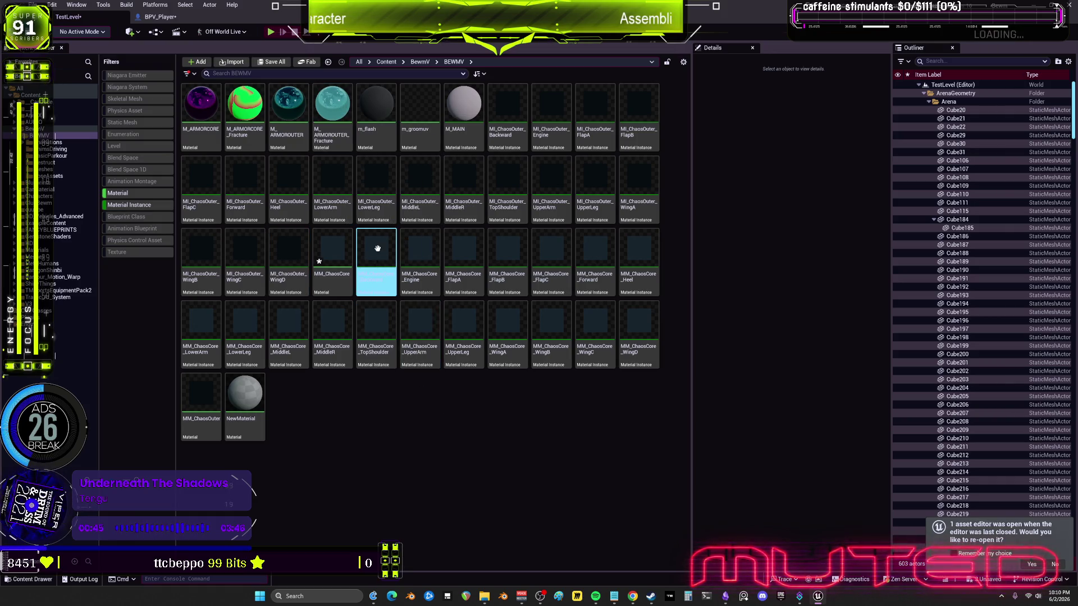
pyautogui.click(420, 250)
pyautogui.click(277, 166)
pyautogui.click(372, 312)
pyautogui.click(332, 252)
pyautogui.click(234, 140)
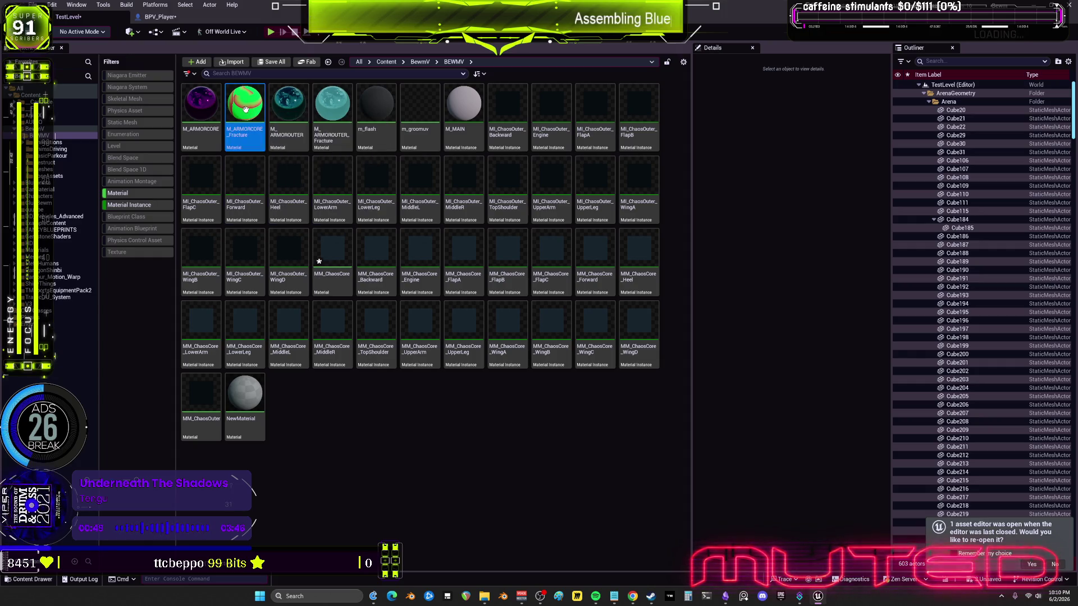
# Recheck M_ARMORCORE_Fracture's Internal Texture Input, then open M_ARMOROUTER_Fracture.
pyautogui.doubleClick(244, 108)
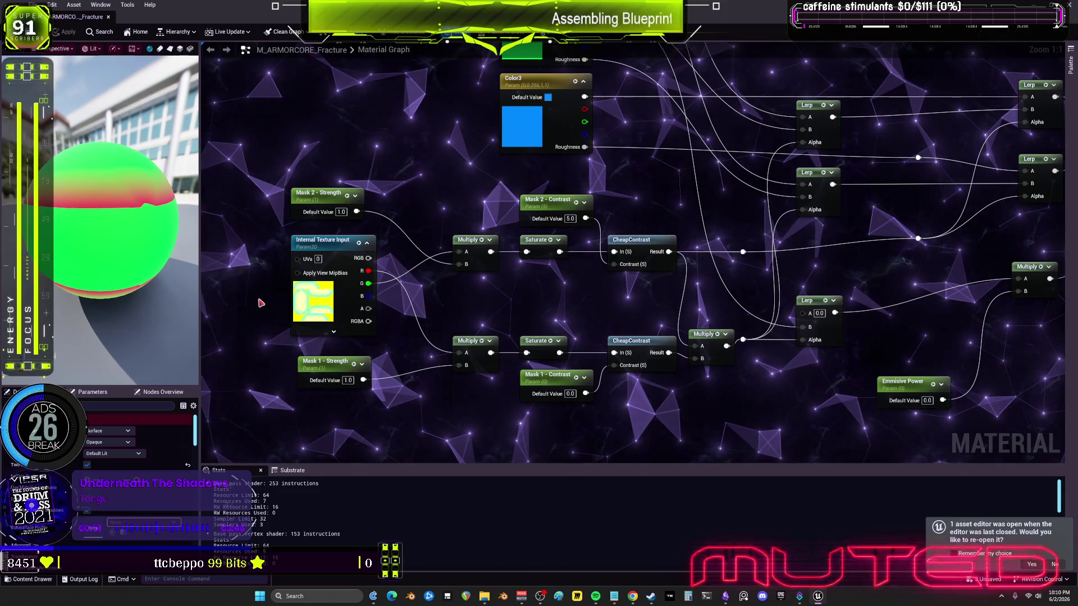
pyautogui.click(370, 309)
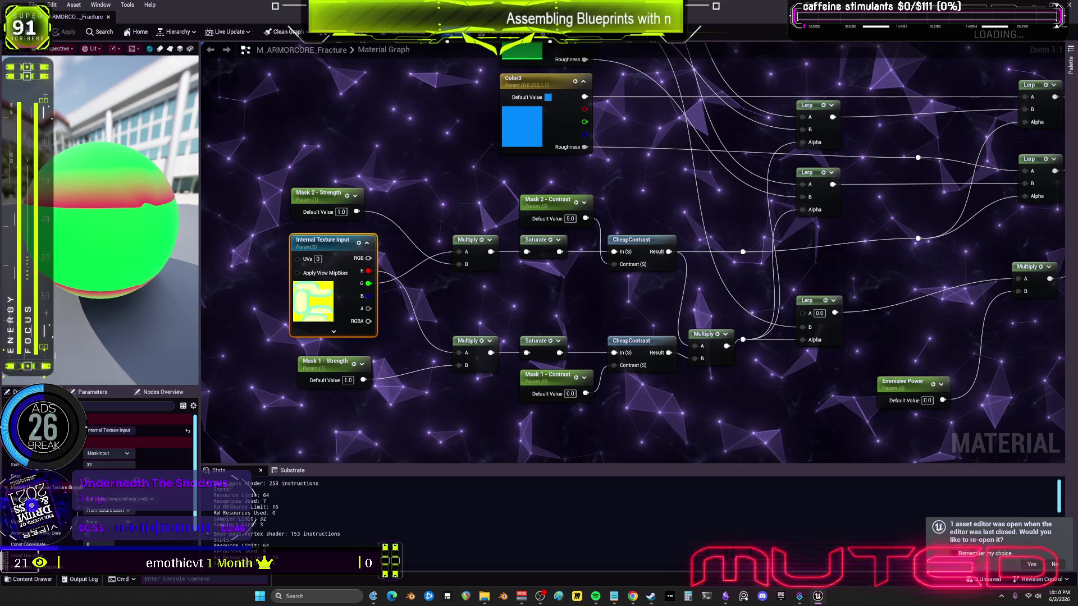
pyautogui.hotkey('alt', 'Tab')
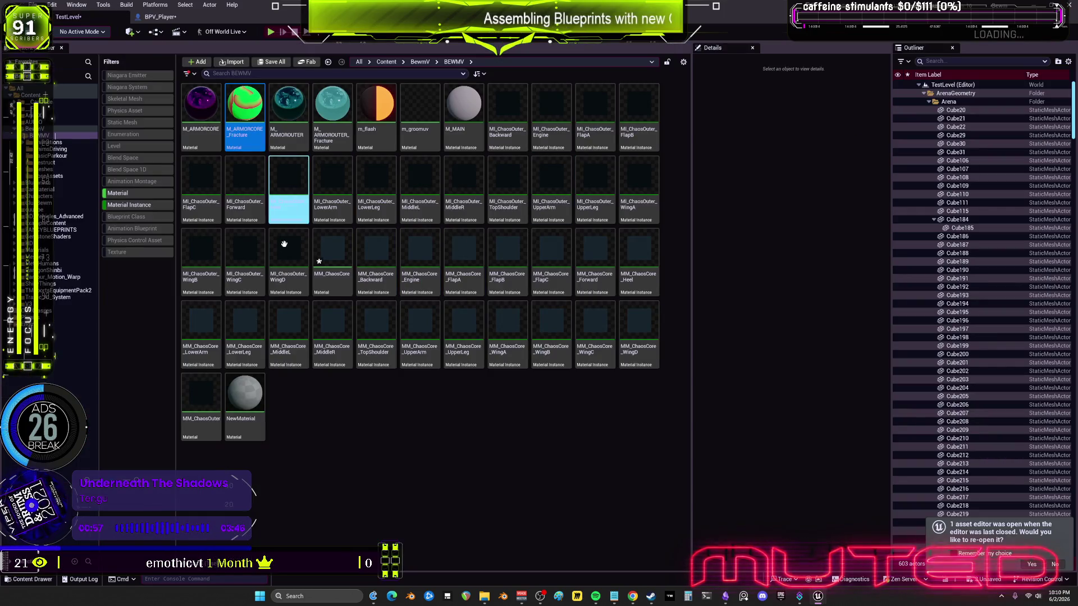
pyautogui.doubleClick(344, 138)
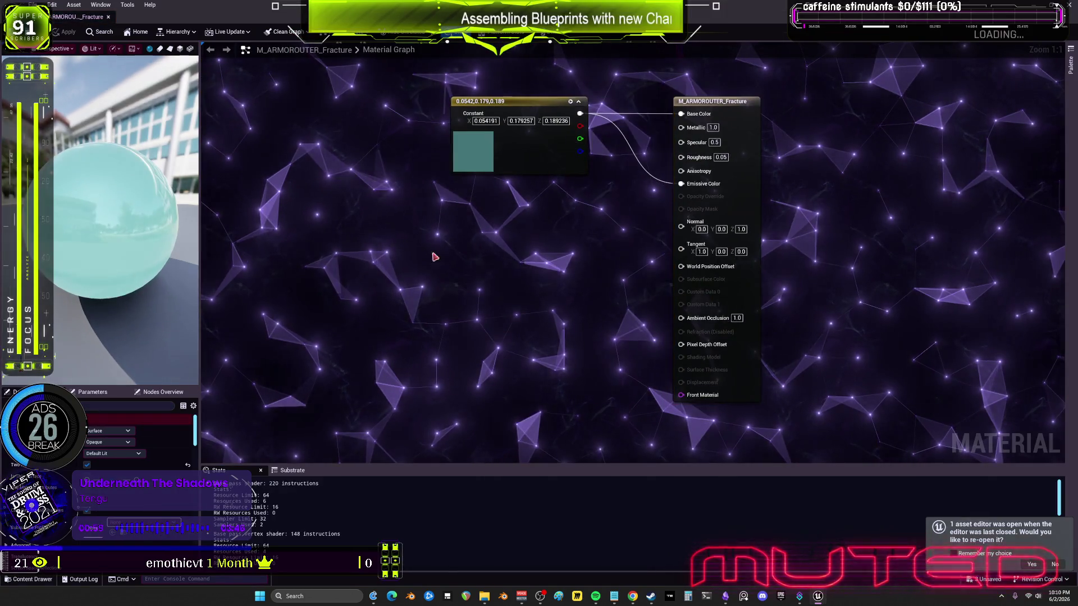
# Paste an Internal Texture Input into M_ARMOROUTER_Fracture, wire RGB to Base Color, and apply.
pyautogui.hotkey('ctrl', 'v')
pyautogui.moveTo(488, 248)
pyautogui.mouseDown()
pyautogui.moveTo(665, 152)
pyautogui.moveTo(681, 113)
pyautogui.mouseUp()
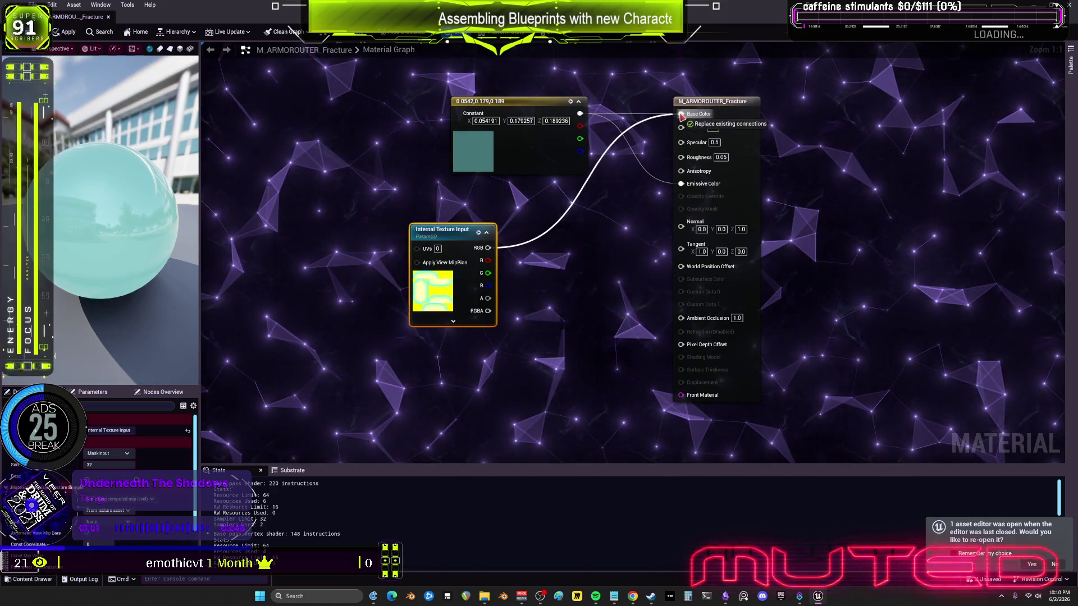
pyautogui.click(68, 34)
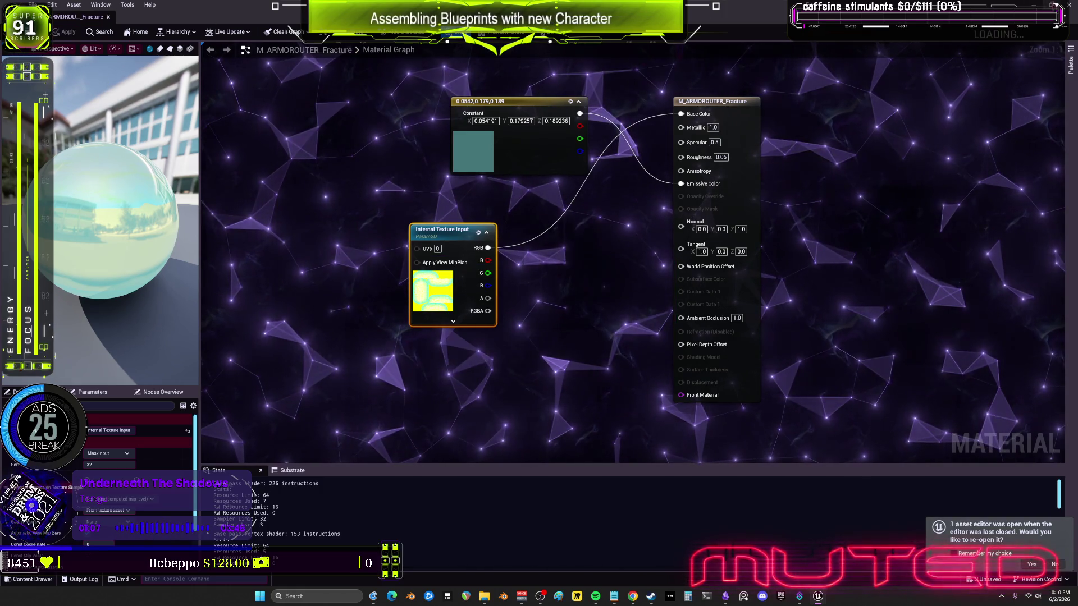
pyautogui.hotkey('alt', 'Tab')
pyautogui.click(505, 399)
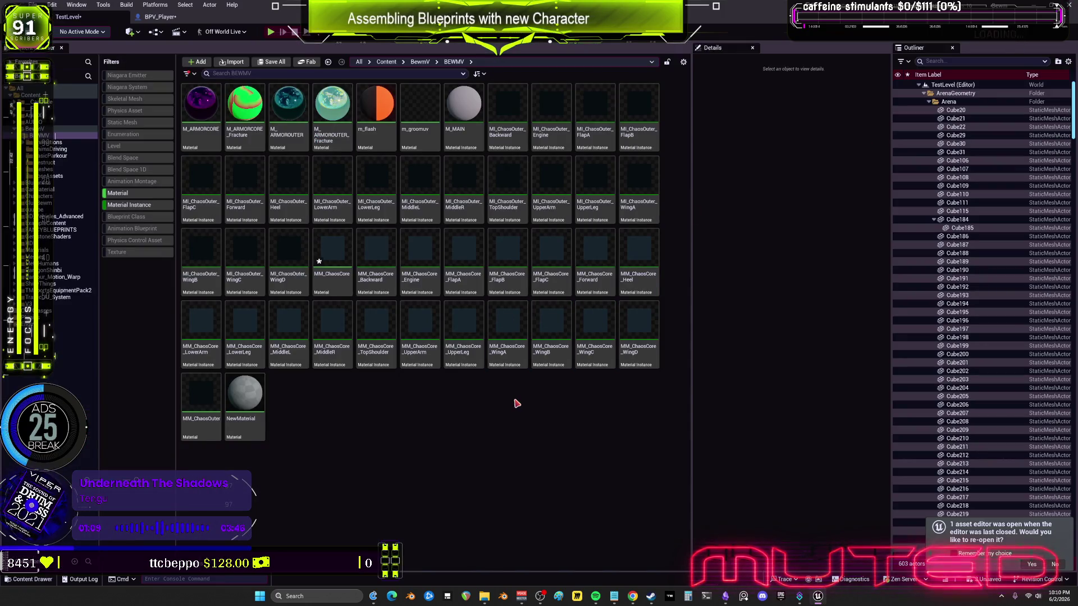
# Look over the ChaosCore WingA/WingB instances, MM_ChaosCore and the ChaosOuter instances.
pyautogui.click(507, 336)
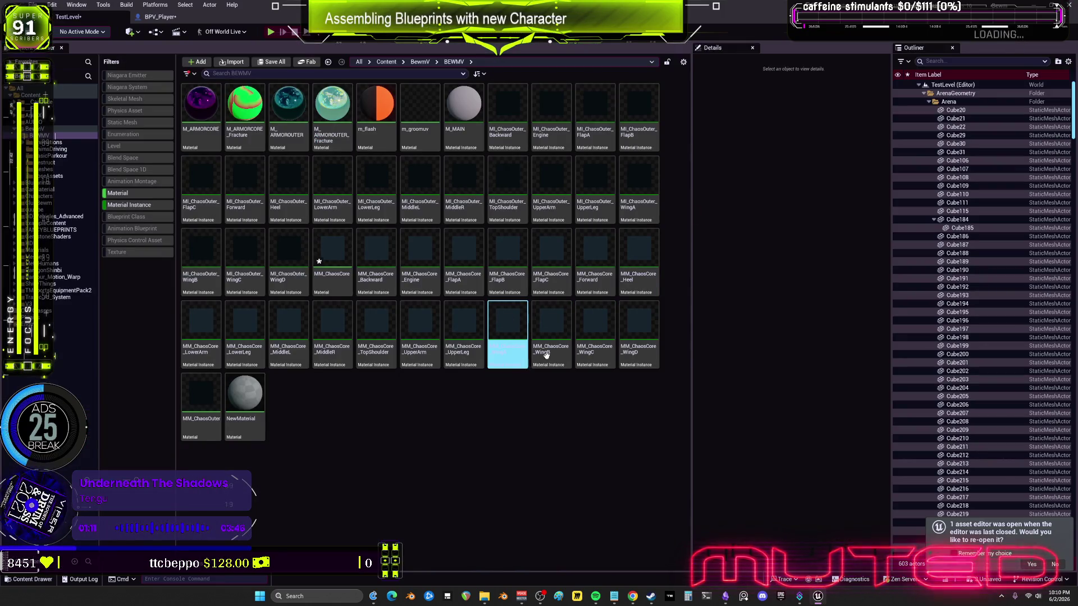
pyautogui.click(551, 336)
pyautogui.click(331, 237)
pyautogui.click(333, 177)
pyautogui.click(289, 176)
pyautogui.click(340, 176)
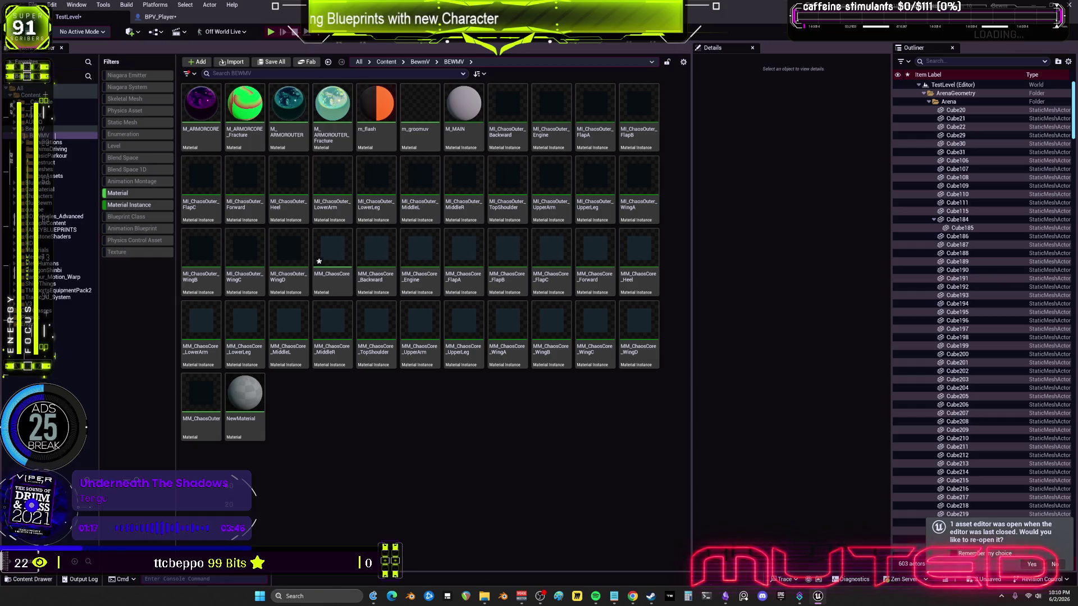
# Clear the Material and Material Instance filters and open GC_WingA_CORE from the Destruct folder.
pyautogui.click(145, 205)
pyautogui.click(145, 194)
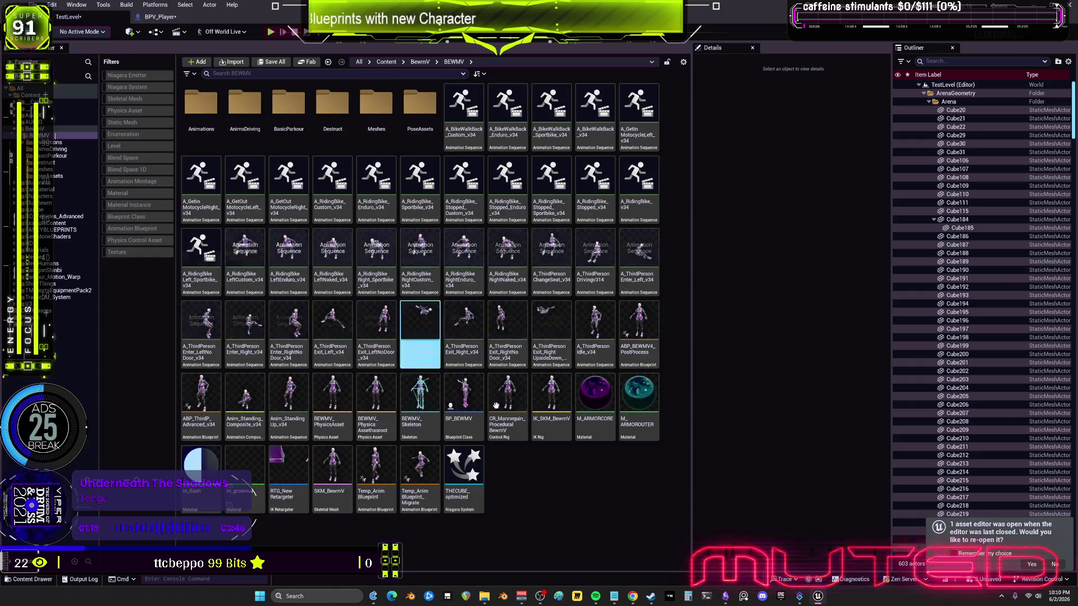
pyautogui.click(337, 102)
pyautogui.doubleClick(337, 102)
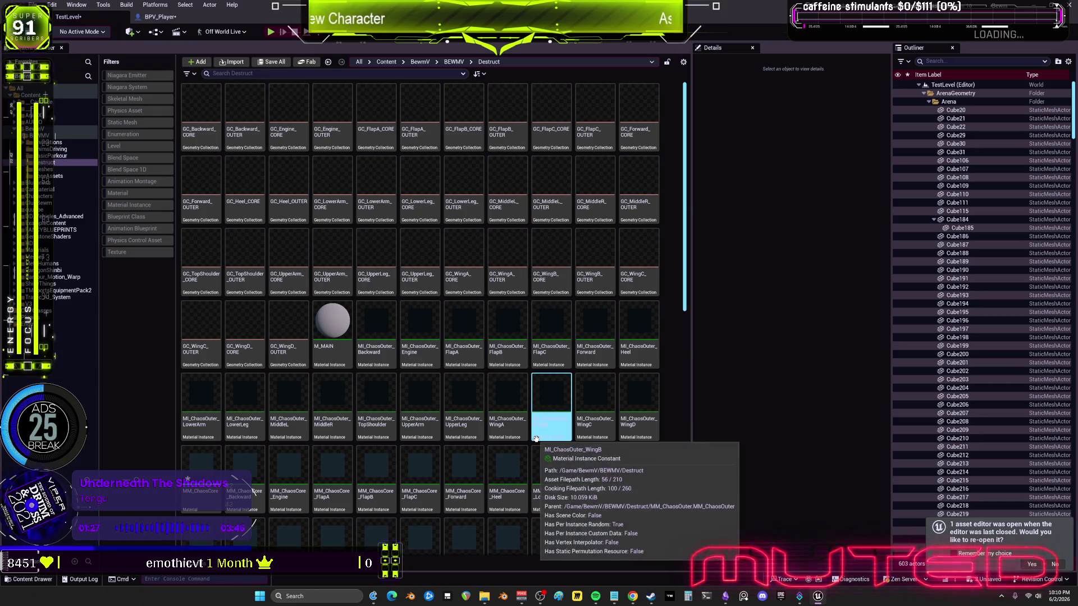
pyautogui.doubleClick(468, 269)
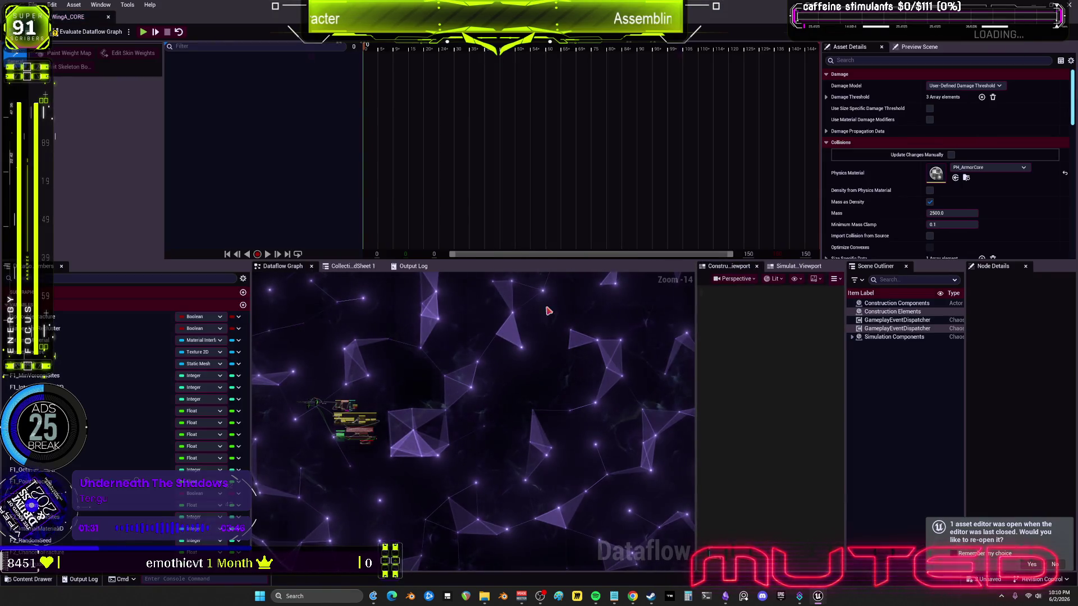
# Enlarge the graph area and pan through the BAKE TEXTURE MASK and INTERNAL MATERIAL SETUP nodes.
pyautogui.moveTo(414, 260); pyautogui.dragTo(415, 113)
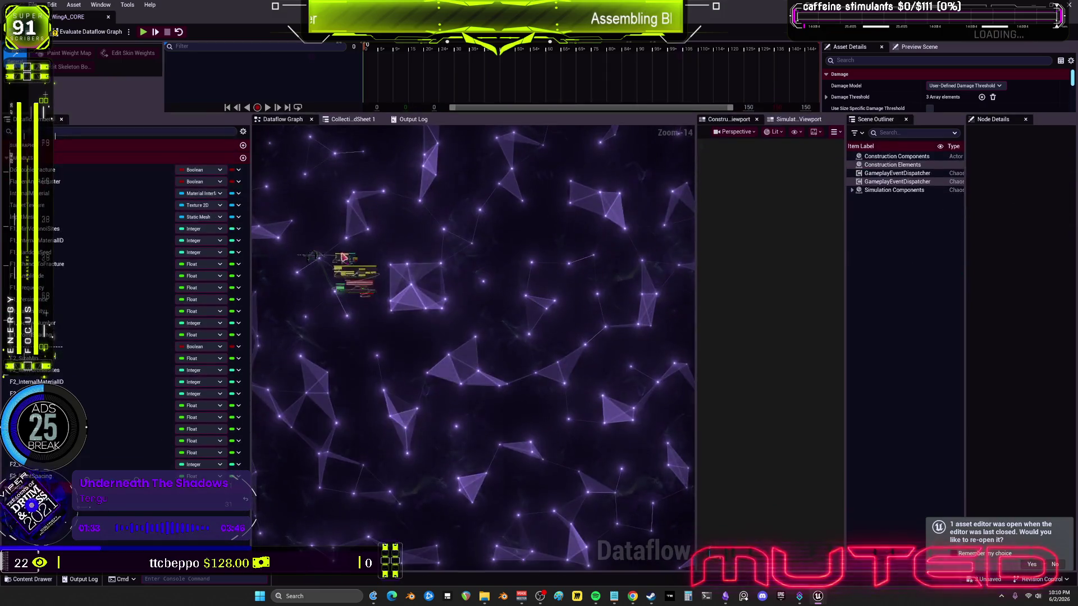
pyautogui.scroll(9, 488, 229)
pyautogui.scroll(3, 488, 228)
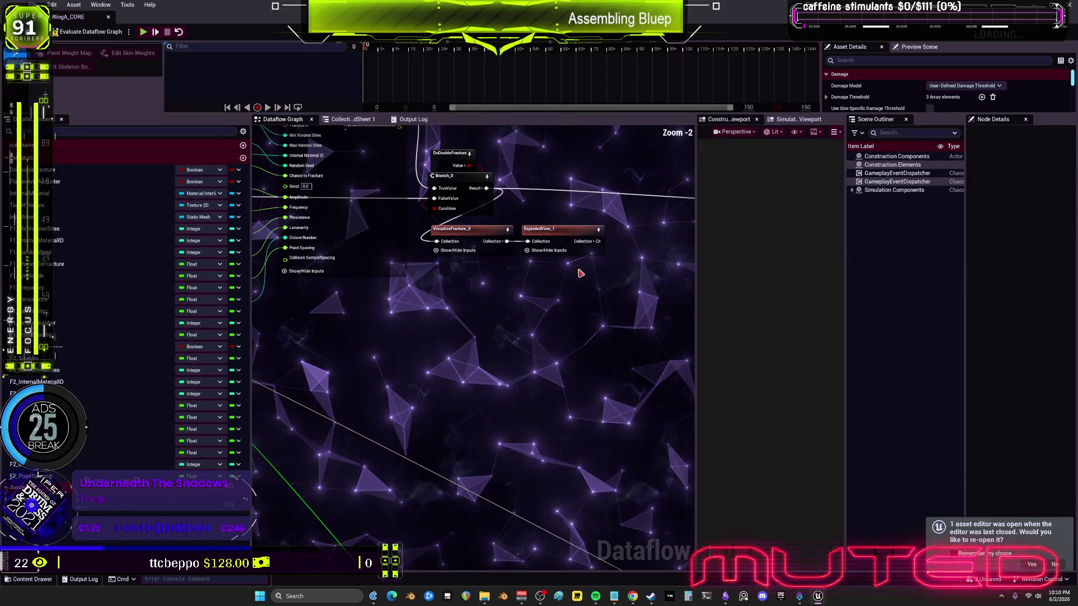
pyautogui.moveTo(638, 260); pyautogui.dragTo(430, 295)
pyautogui.scroll(-3, 430, 296)
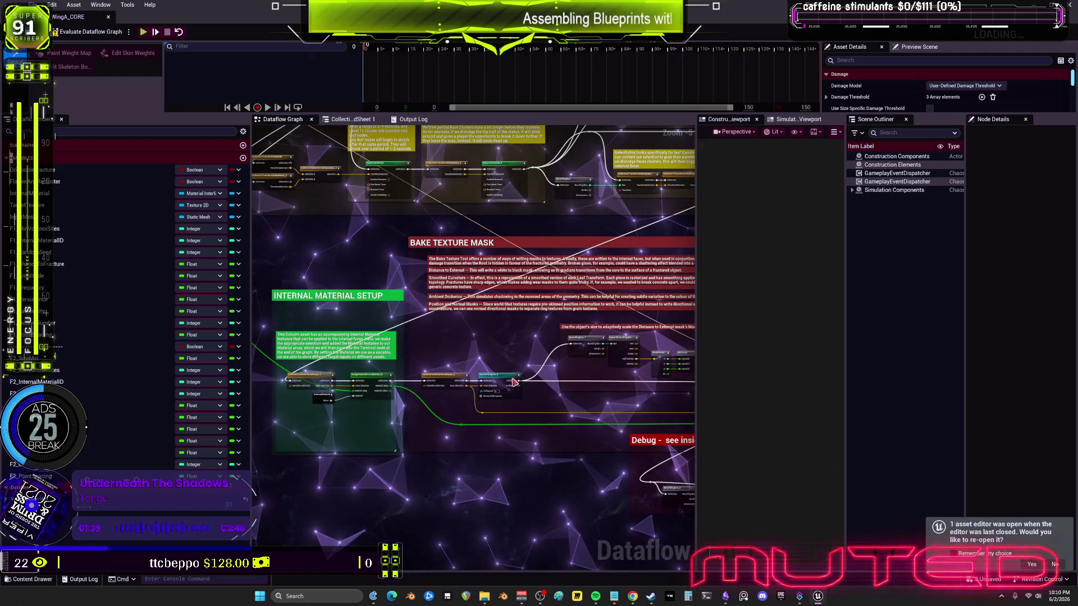
pyautogui.scroll(3, 466, 310)
pyautogui.moveTo(466, 310); pyautogui.dragTo(296, 296)
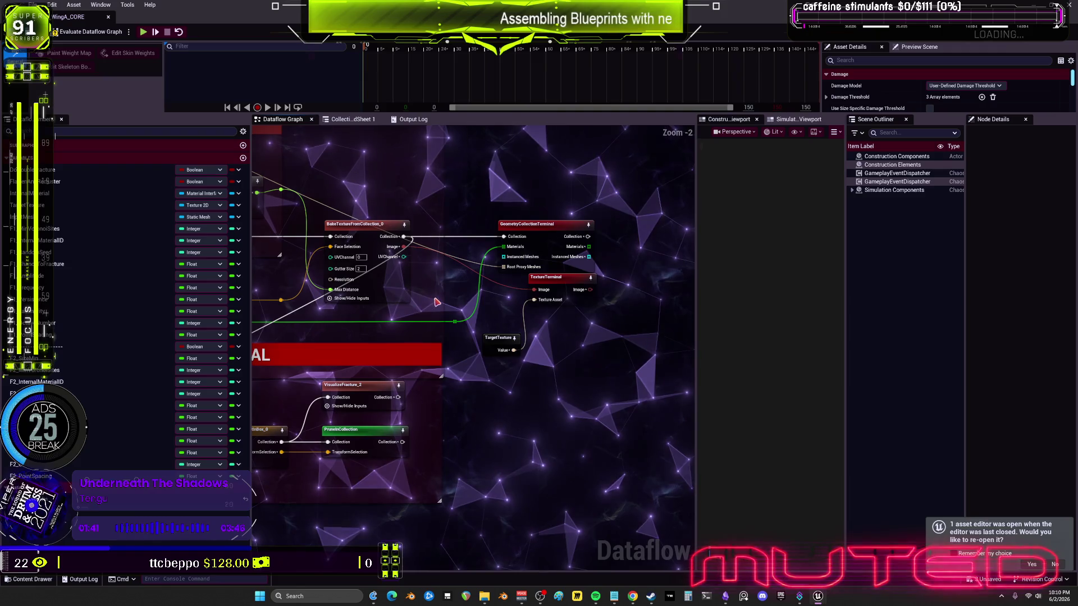
pyautogui.moveTo(446, 309); pyautogui.dragTo(535, 269)
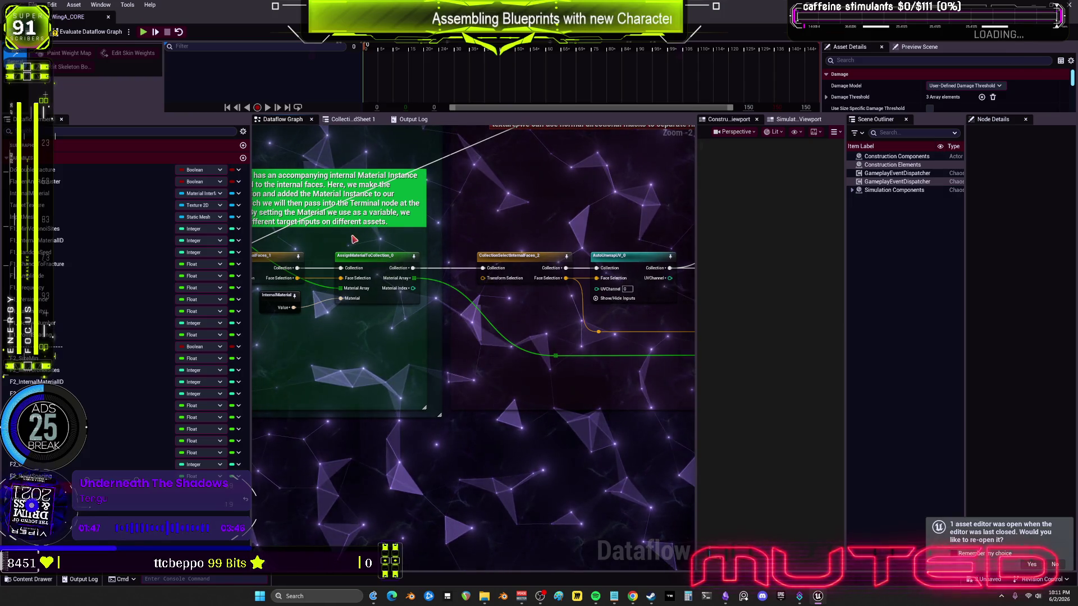
pyautogui.moveTo(352, 235)
pyautogui.mouseDown()
pyautogui.moveTo(405, 229)
pyautogui.moveTo(471, 276)
pyautogui.mouseUp()
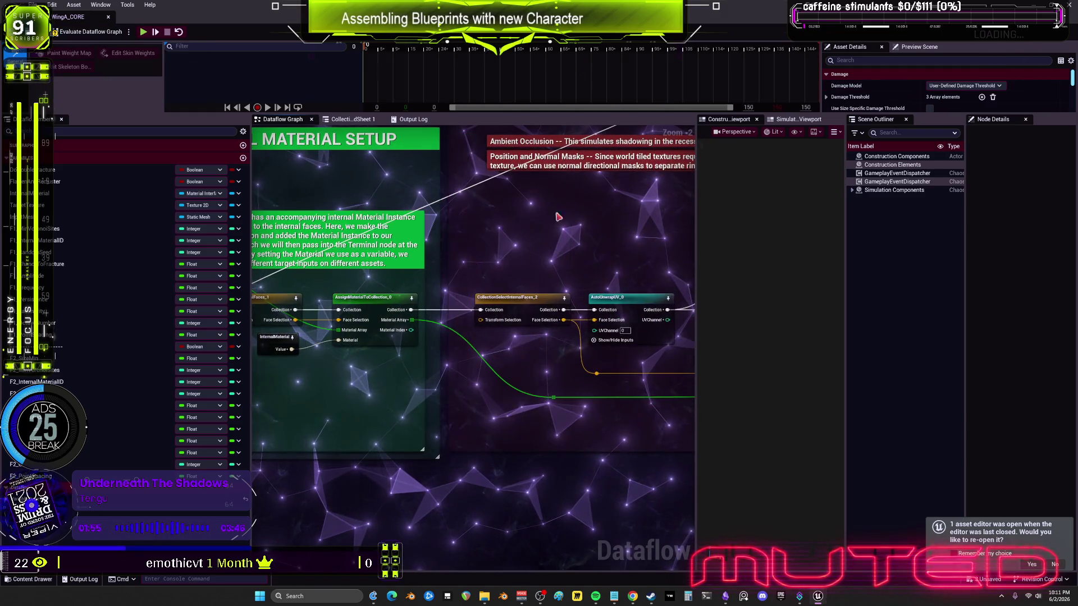
pyautogui.click(109, 17)
pyautogui.scroll(-3, 504, 370)
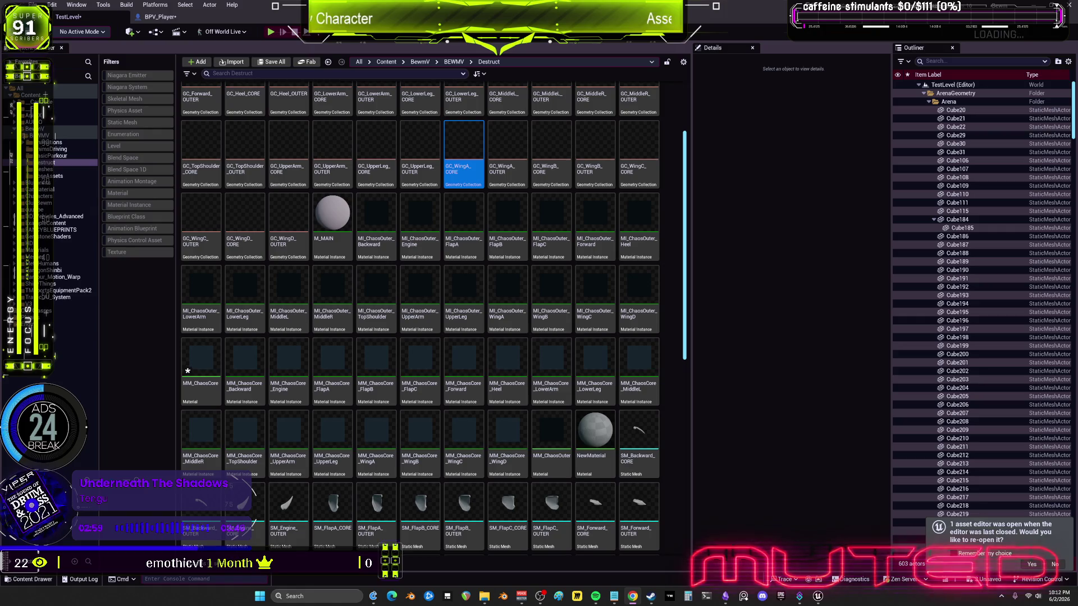
# Scroll through the to-do notes covering destructible default materials and the parkour bpc items.
pyautogui.click(614, 597)
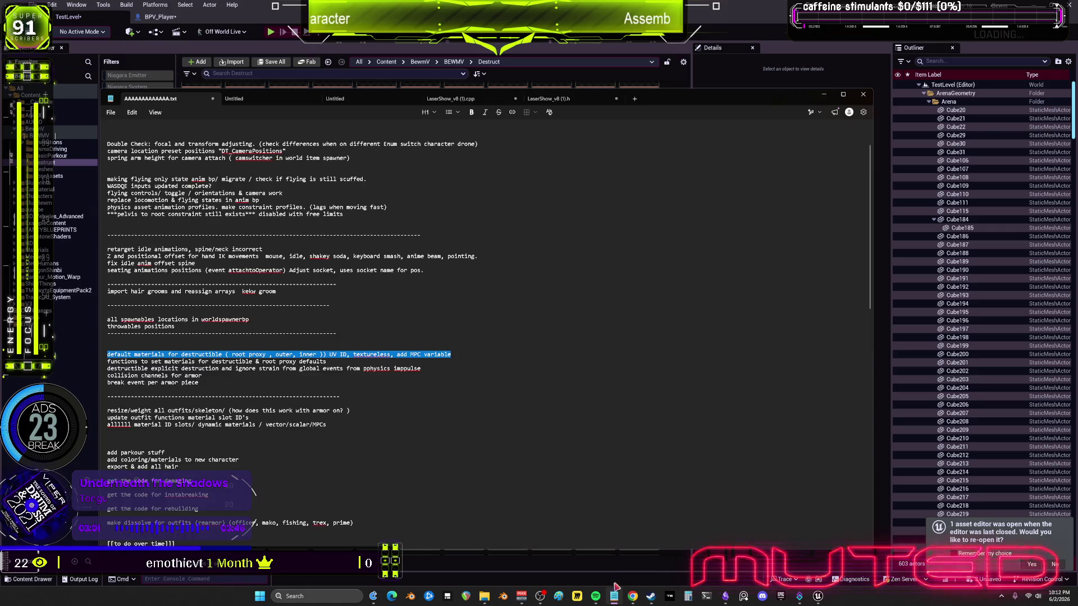
pyautogui.click(452, 325)
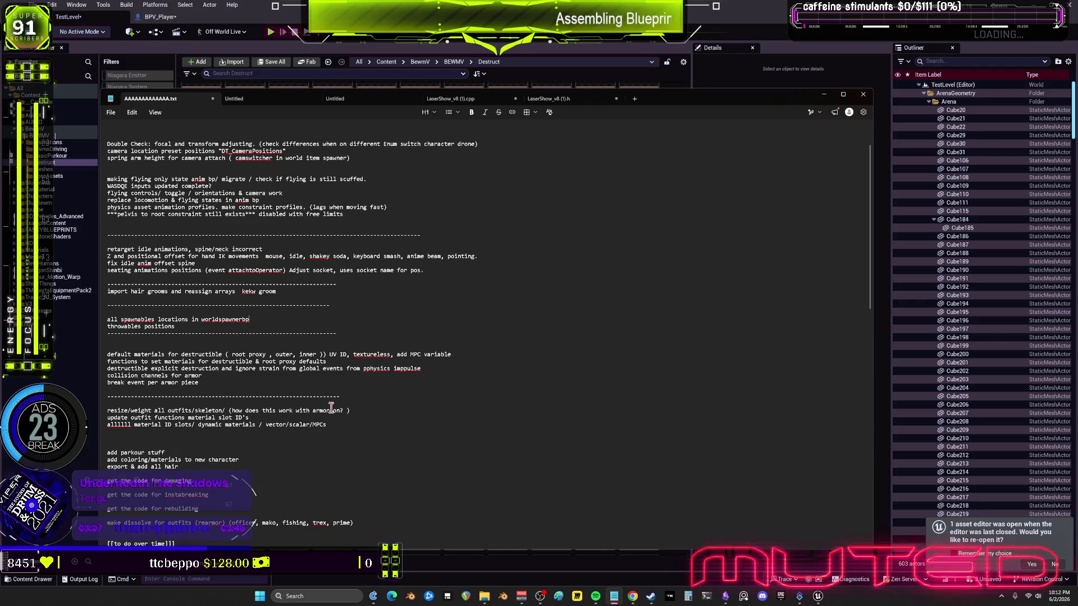
pyautogui.scroll(-1, 335, 416)
pyautogui.scroll(-5, 335, 417)
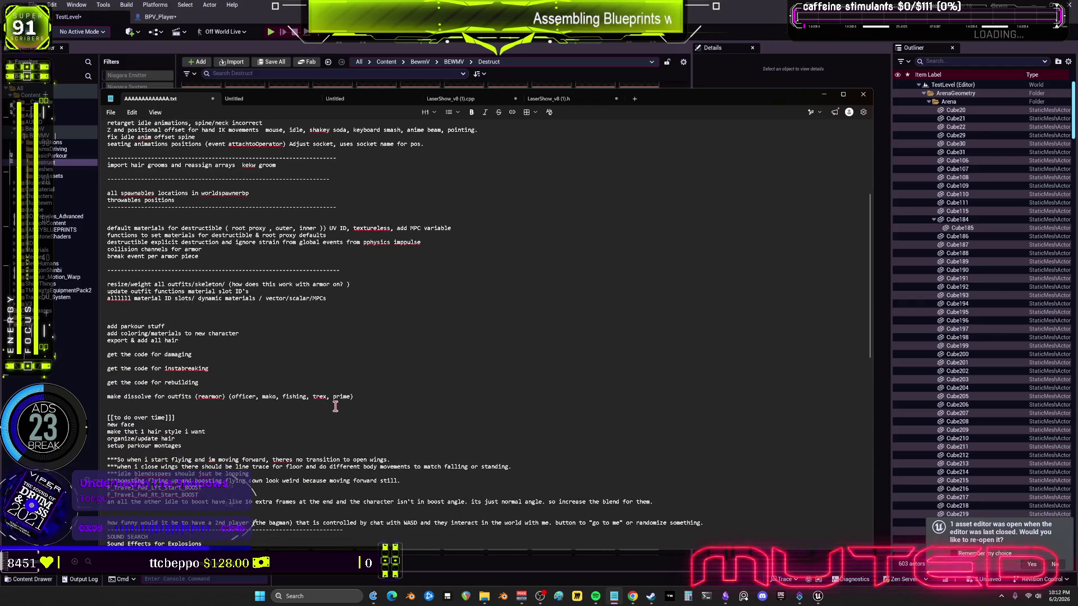
pyautogui.scroll(5, 335, 405)
pyautogui.scroll(4, 335, 402)
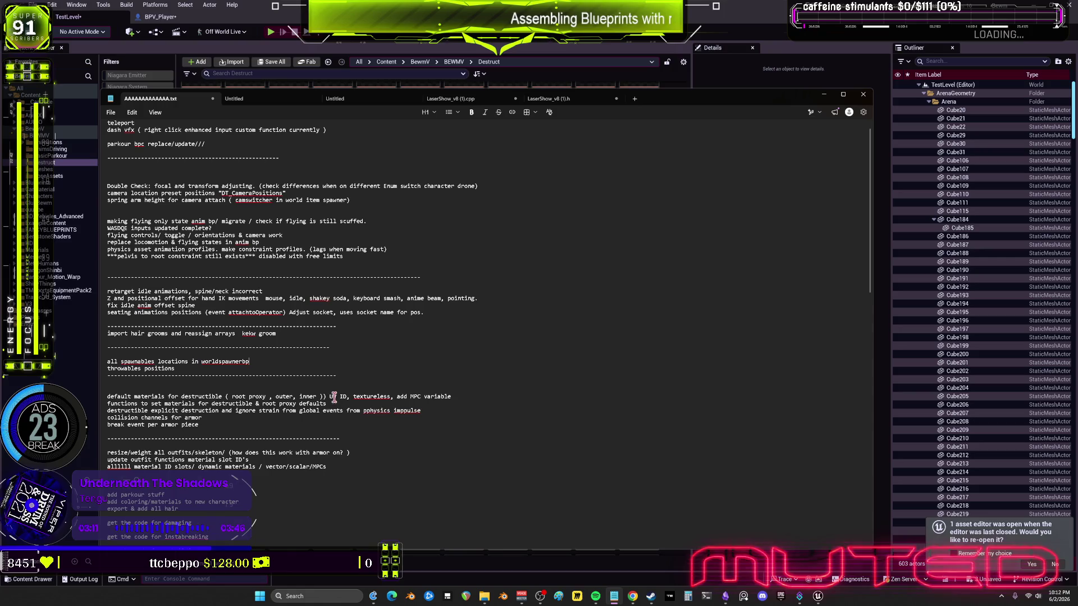
pyautogui.click(249, 361)
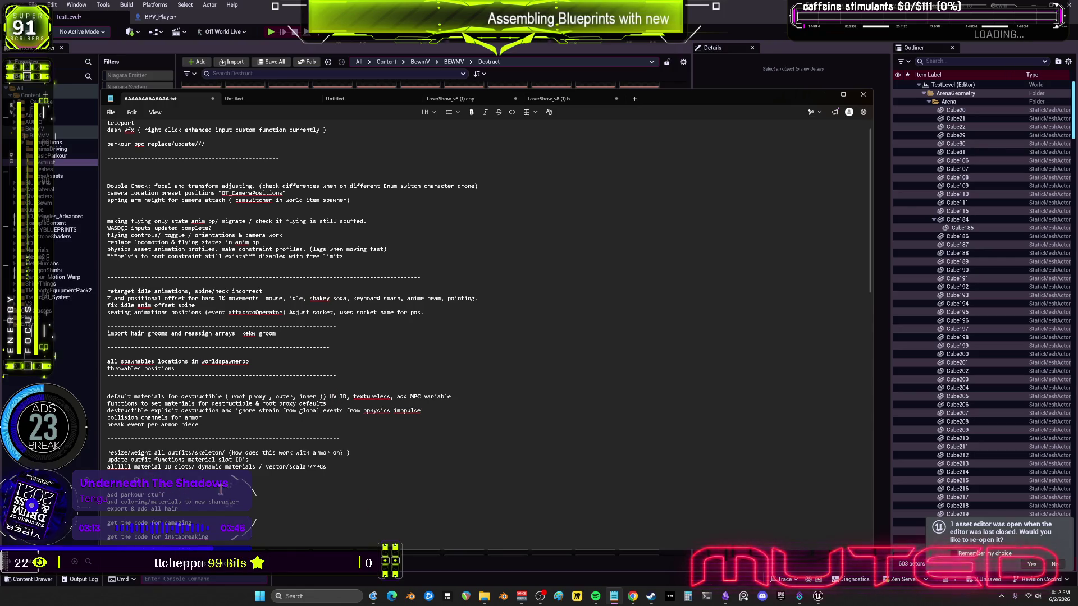
pyautogui.hotkey('alt', 'Tab')
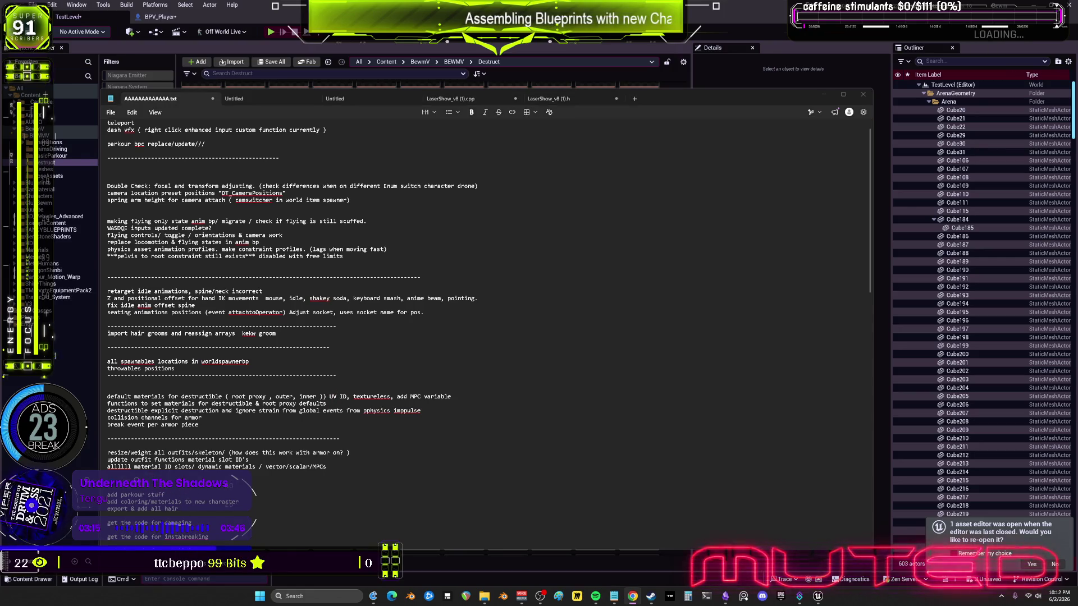